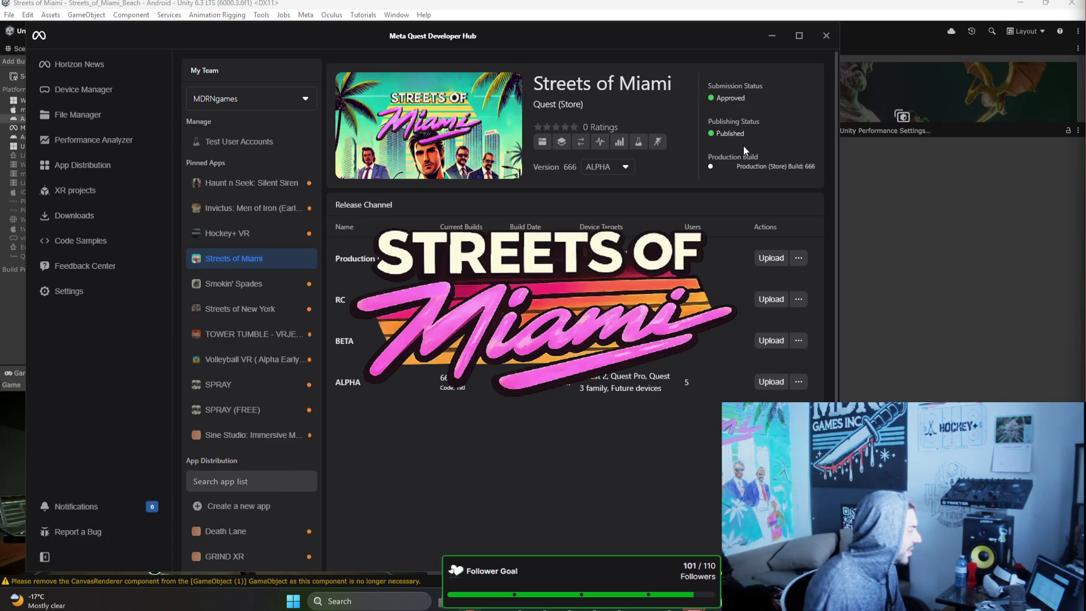
Step: Minimize Meta Quest Developer Hub to bring the Unity editor back
click(765, 28)
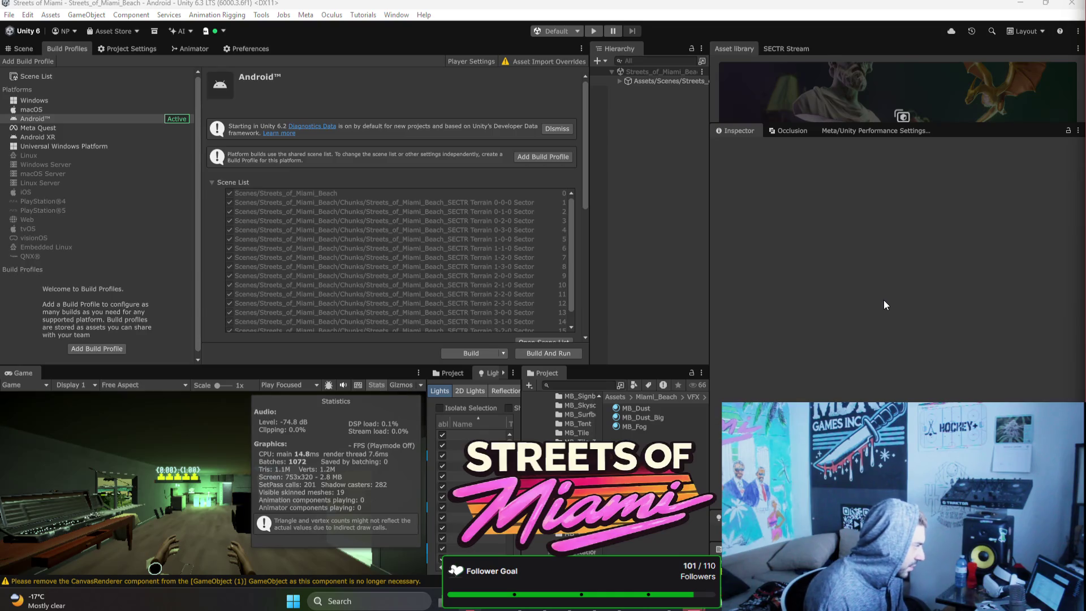
Step: Return to the Scene view, zoom into the club, and check Bezi's disco light scripts
click(28, 52)
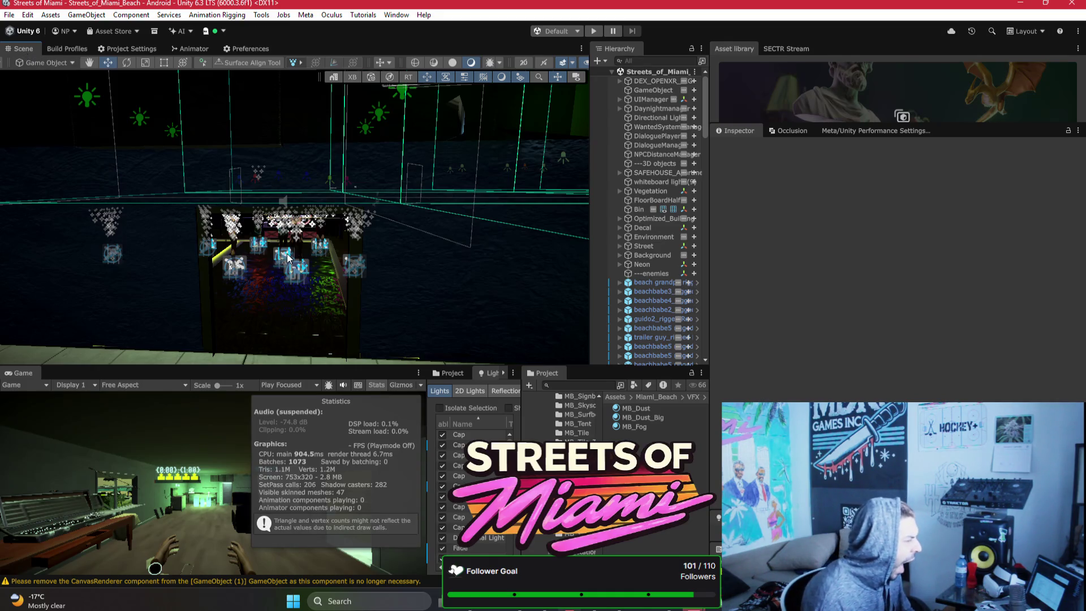
scroll(320, 251, up, 10)
scroll(320, 250, up, 5)
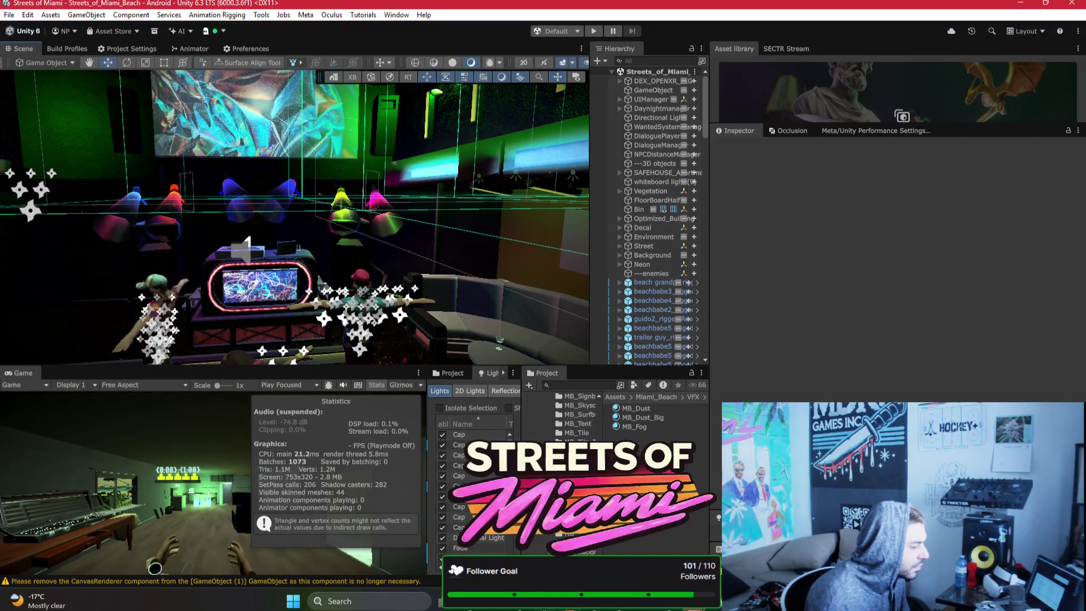
click(594, 608)
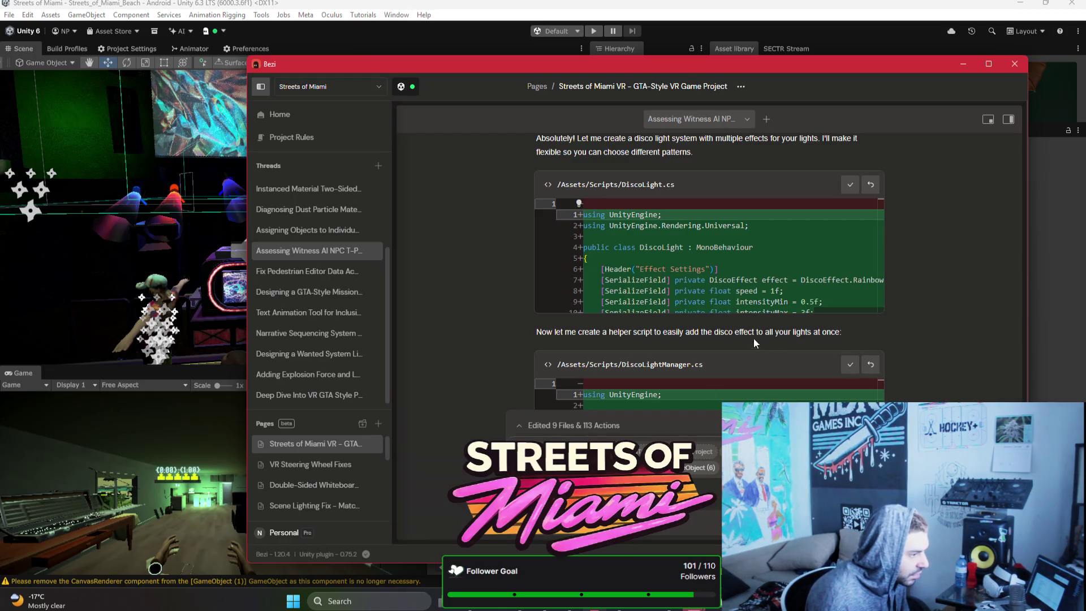
key(alt+Tab)
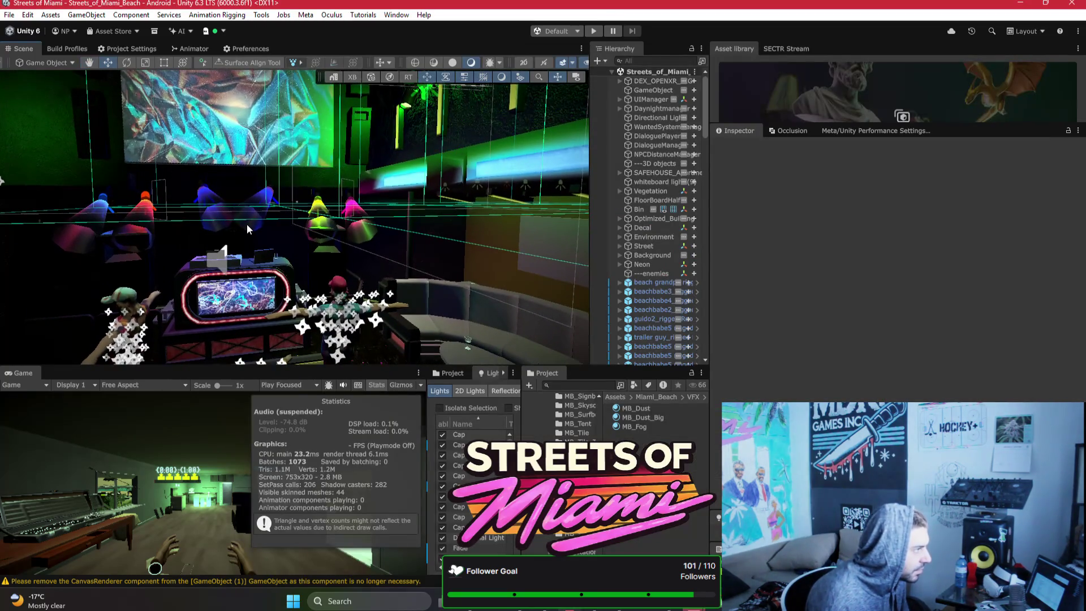
scroll(376, 189, up, 5)
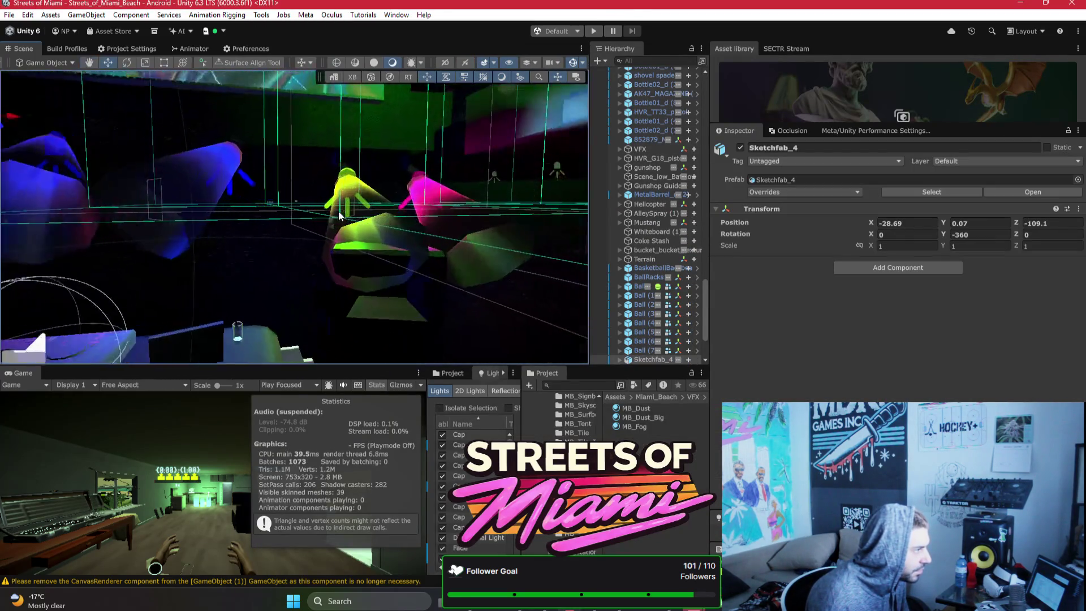
Step: Select the green spot light GameObject (3) among the coloured sculptures
click(348, 184)
click(362, 179)
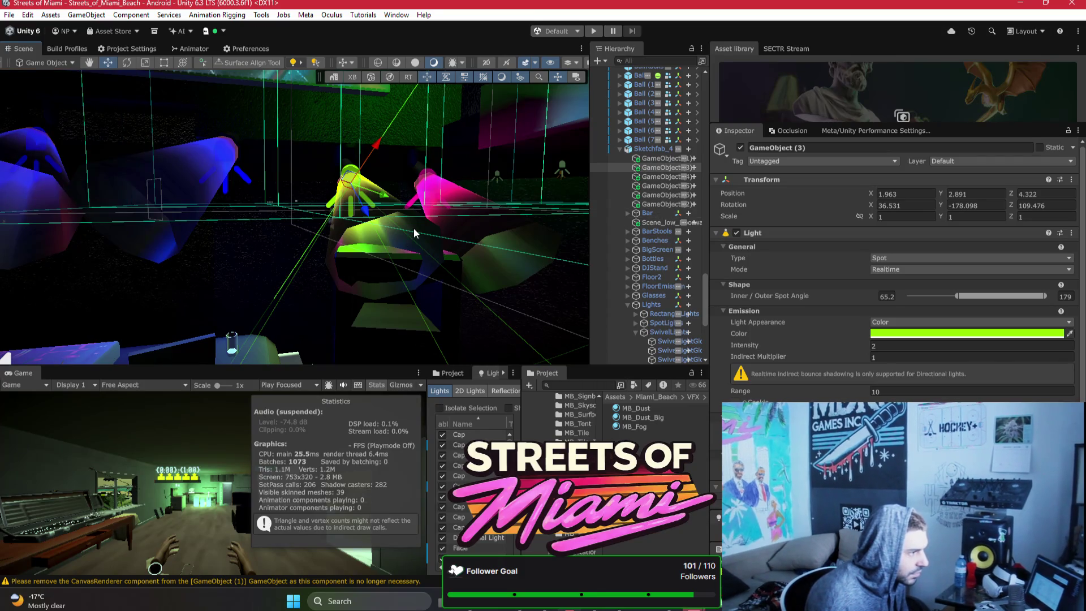
click(656, 205)
Step: Group the six GameObject spot lights under a new empty parent named discolightmanager
shift+click(636, 158)
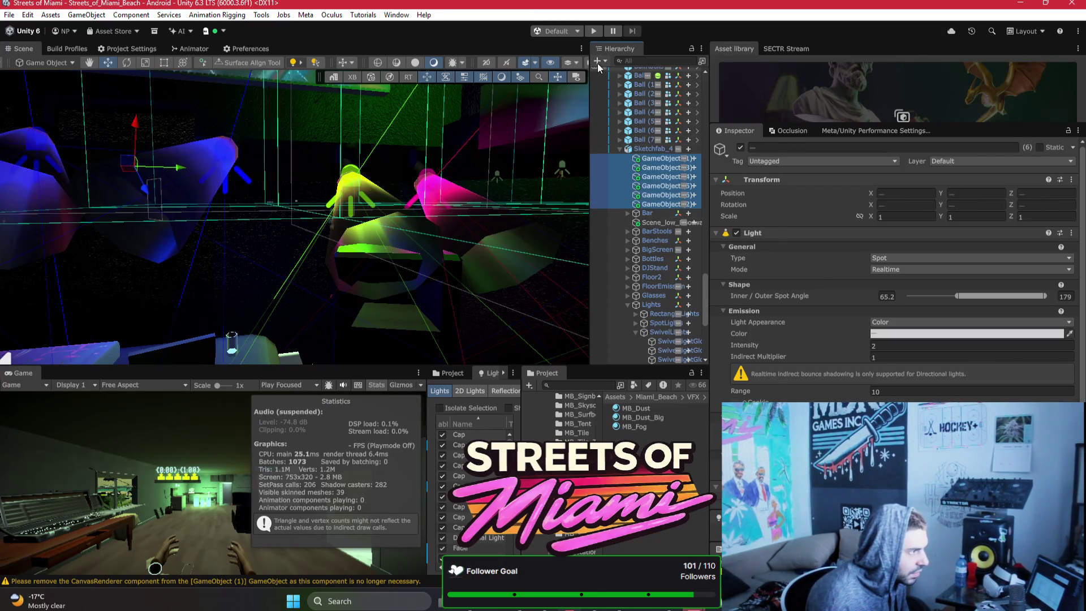
click(598, 60)
click(622, 84)
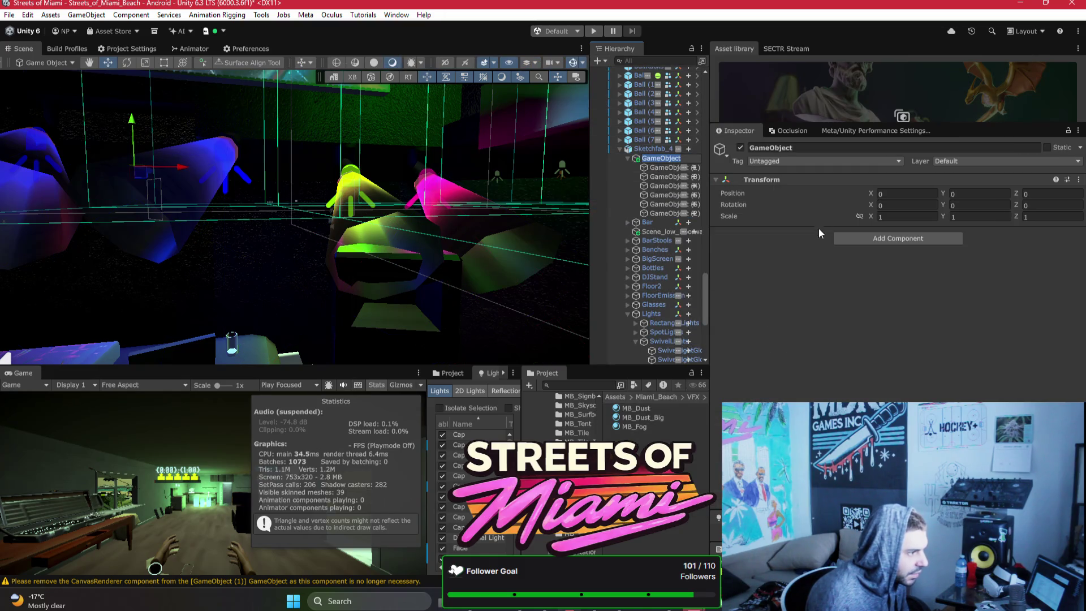
text(disco)
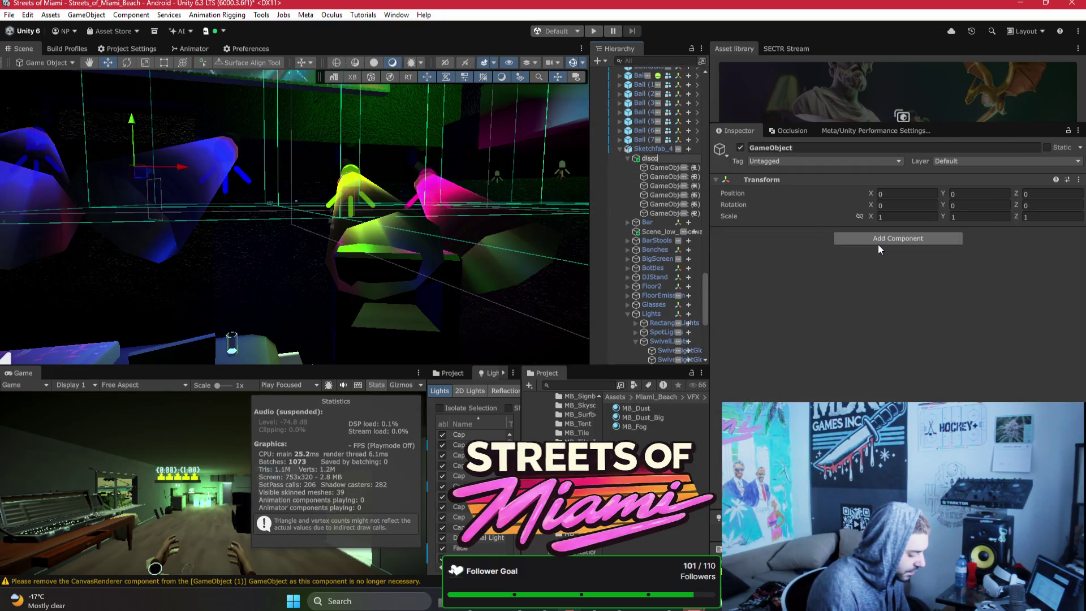
text(lightmanager)
key(Return)
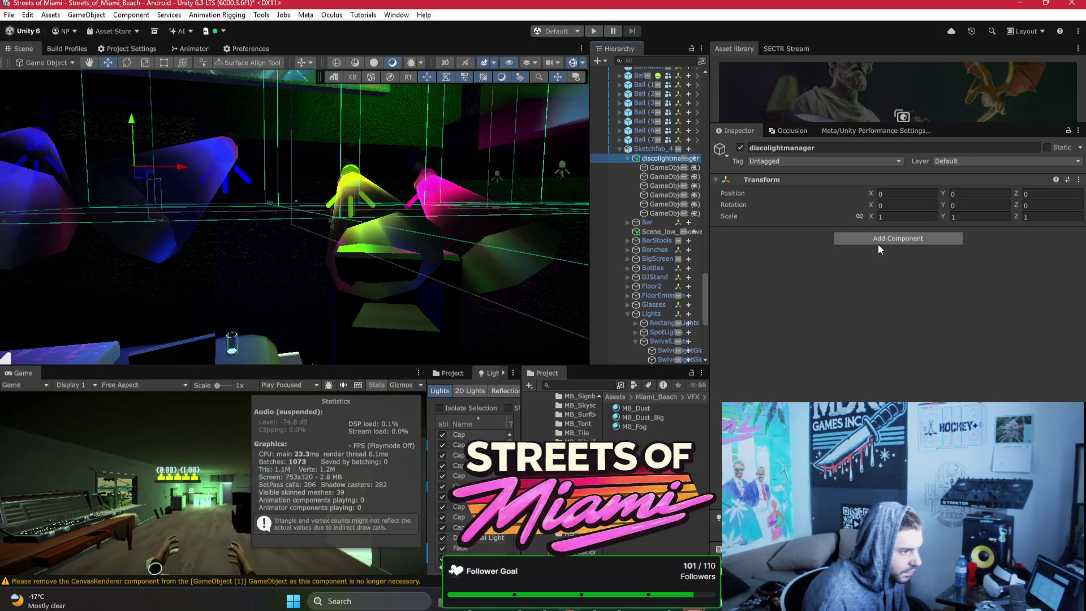
Step: Add the Disco Light Manager script to discolightmanager
click(878, 245)
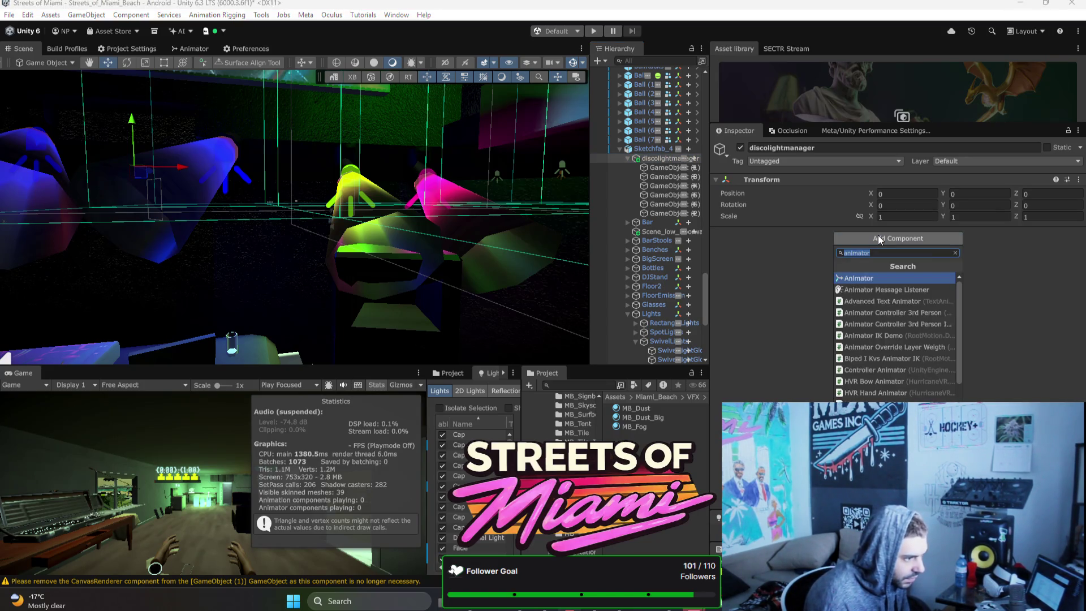
text(disco)
key(Down)
key(Return)
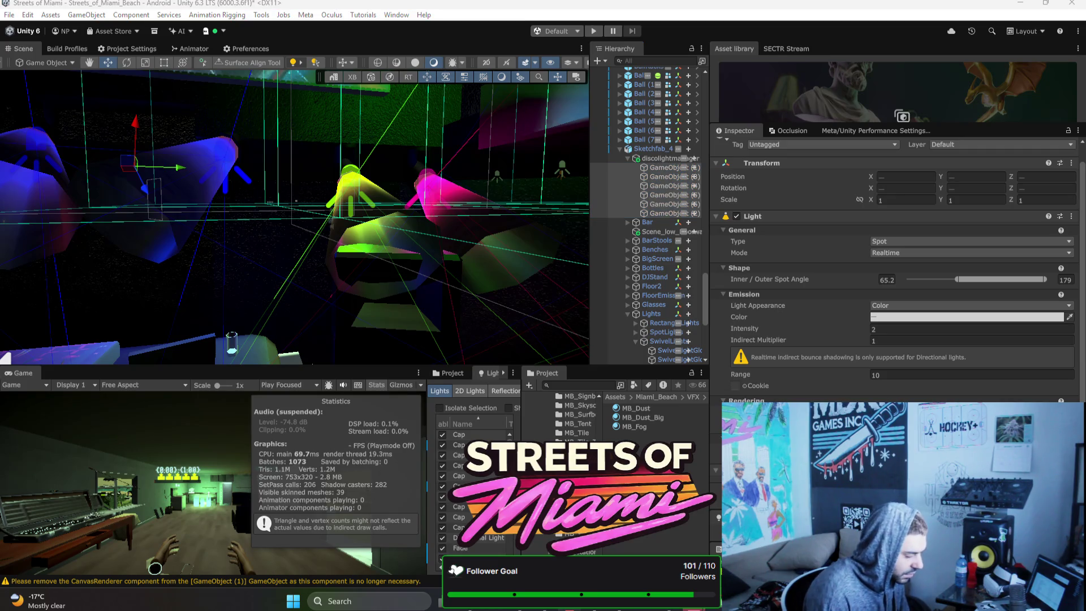
scroll(882, 348, down, 5)
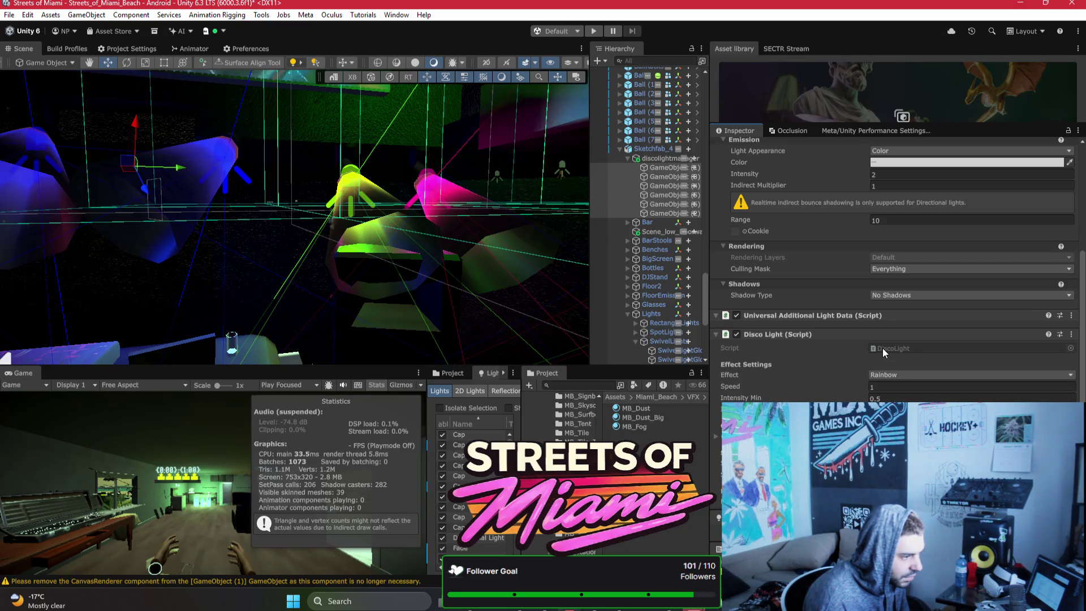
scroll(882, 348, down, 1)
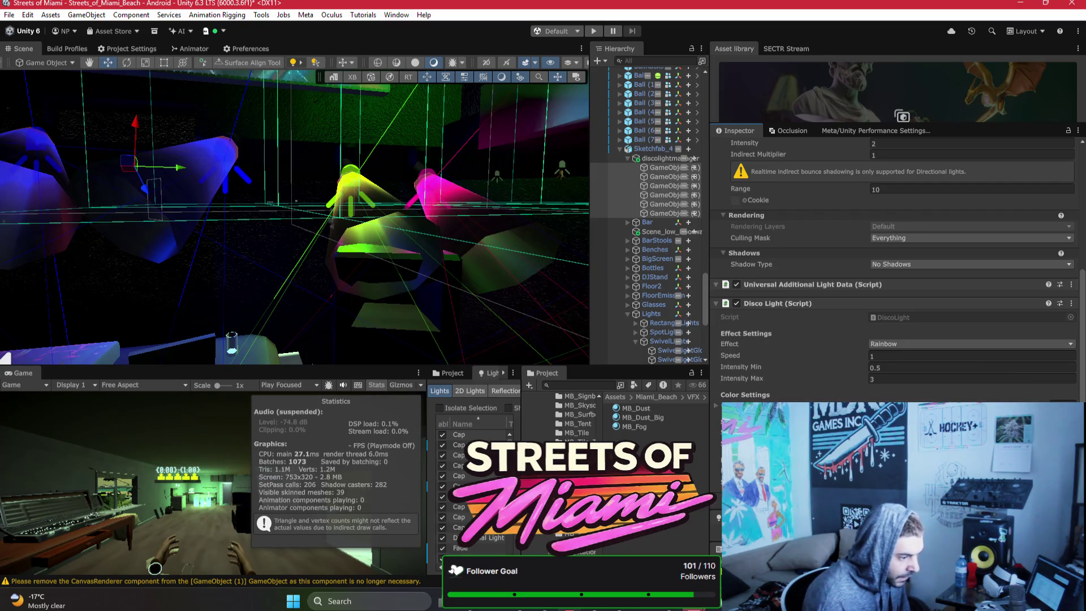
Step: Lock the manager's Inspector and drag all six spot lights into its Disco Lights list
click(657, 158)
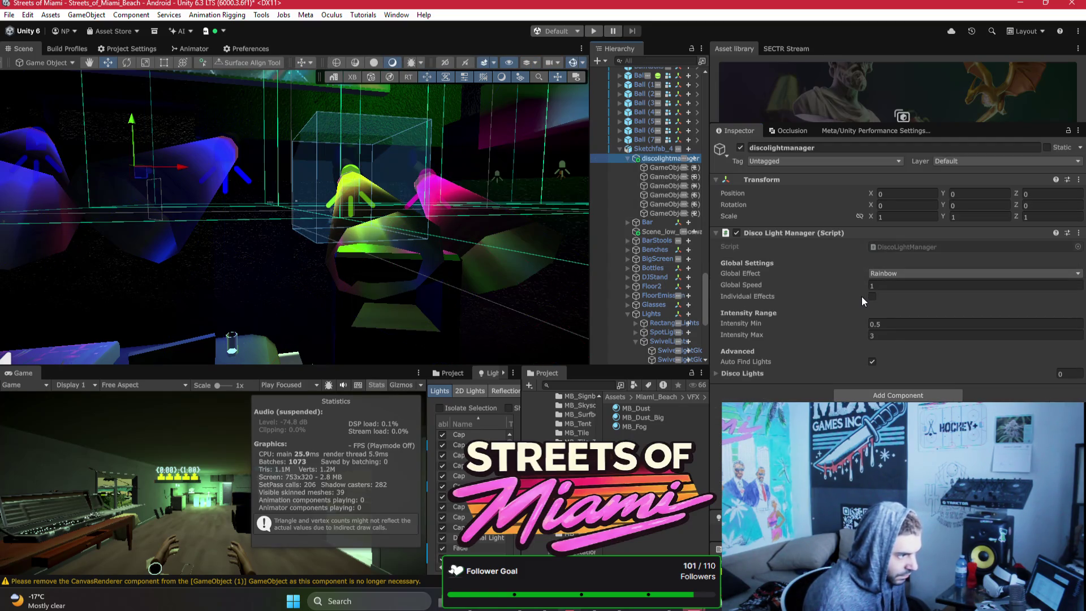
click(751, 375)
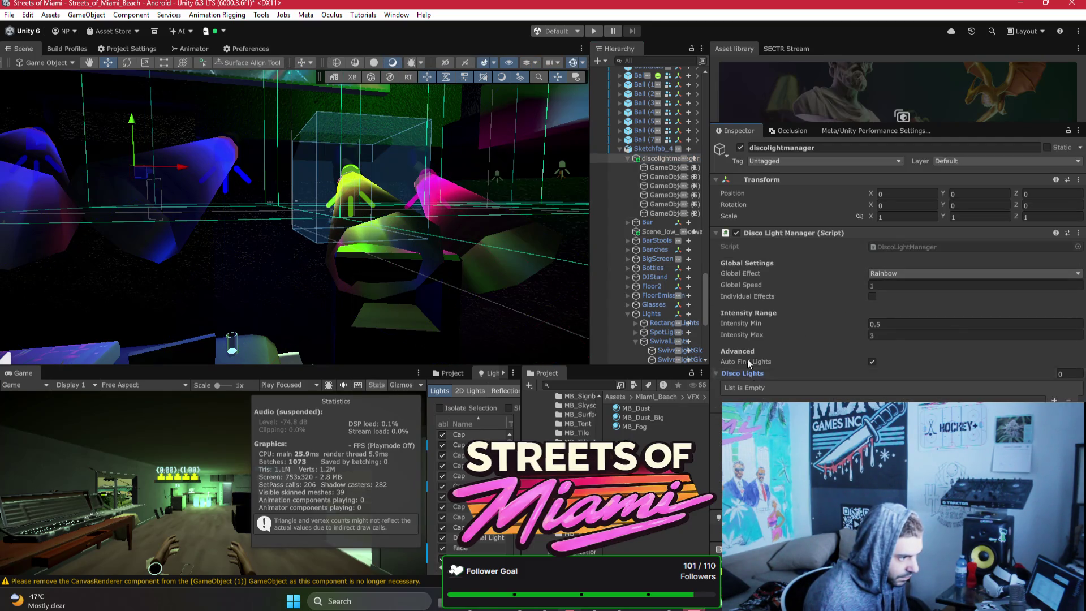
click(1067, 131)
click(667, 213)
shift+click(668, 168)
drag(706, 279, 750, 372)
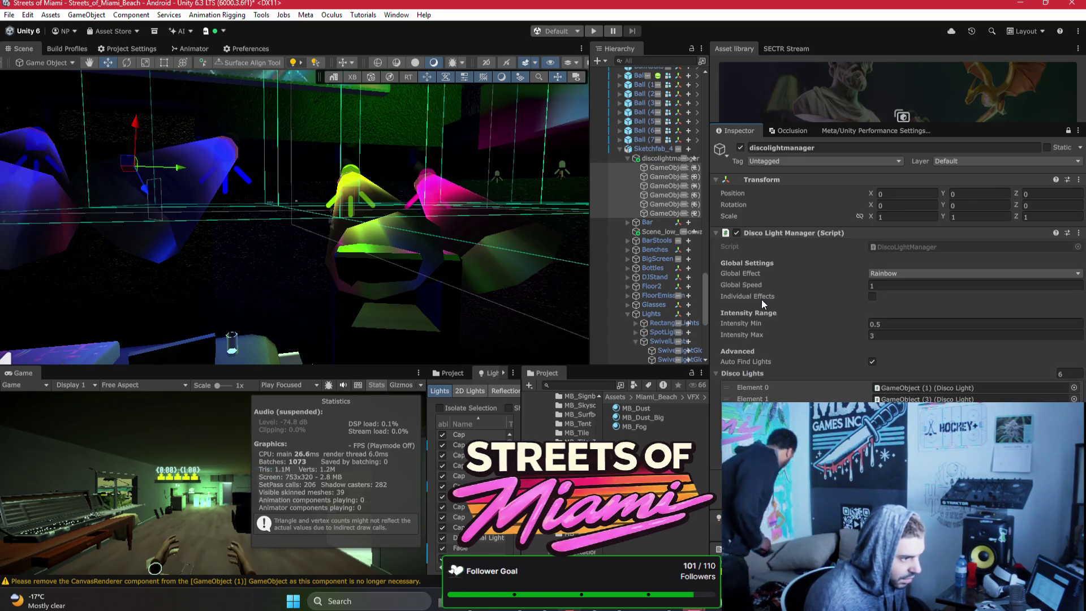
Step: Lower the Disco Light Manager's Intensity Max to 2
click(889, 334)
text(2)
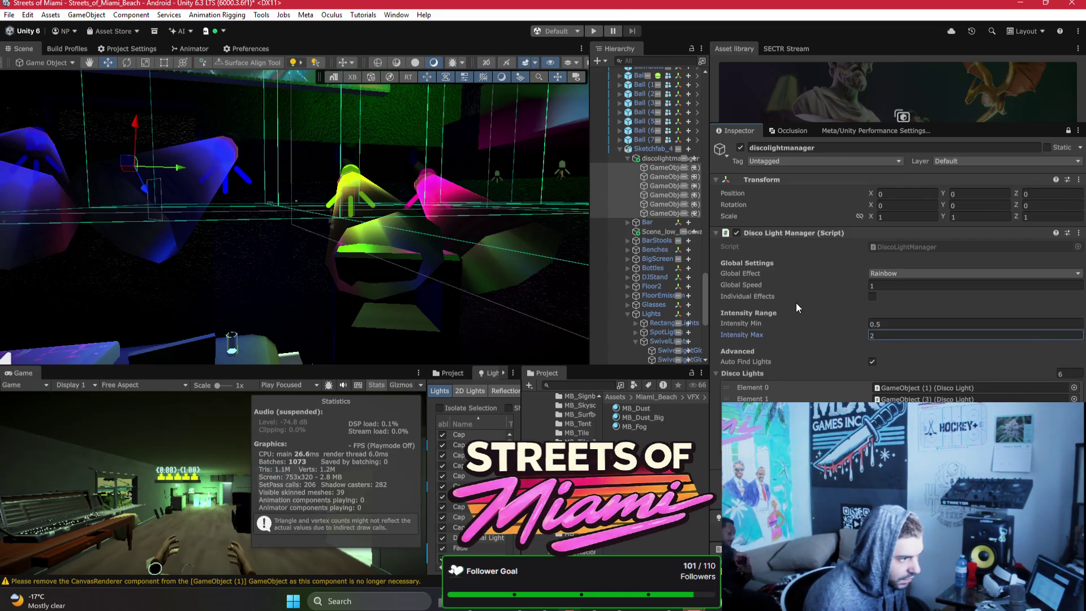
click(881, 274)
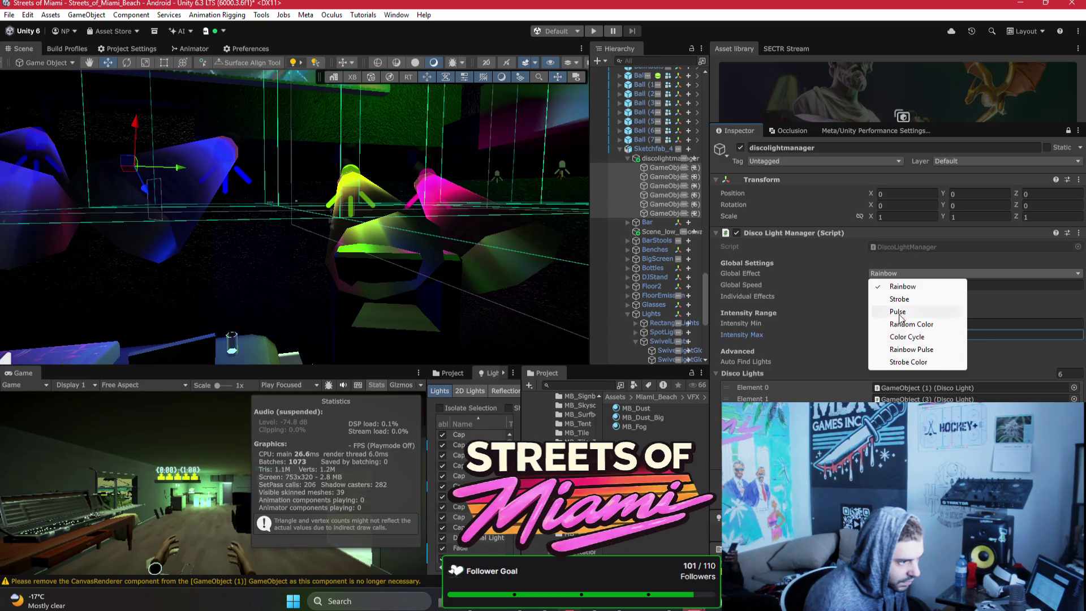
Step: Try the Strobe and then Pulse global effects while inspecting individual lights
click(903, 286)
click(672, 175)
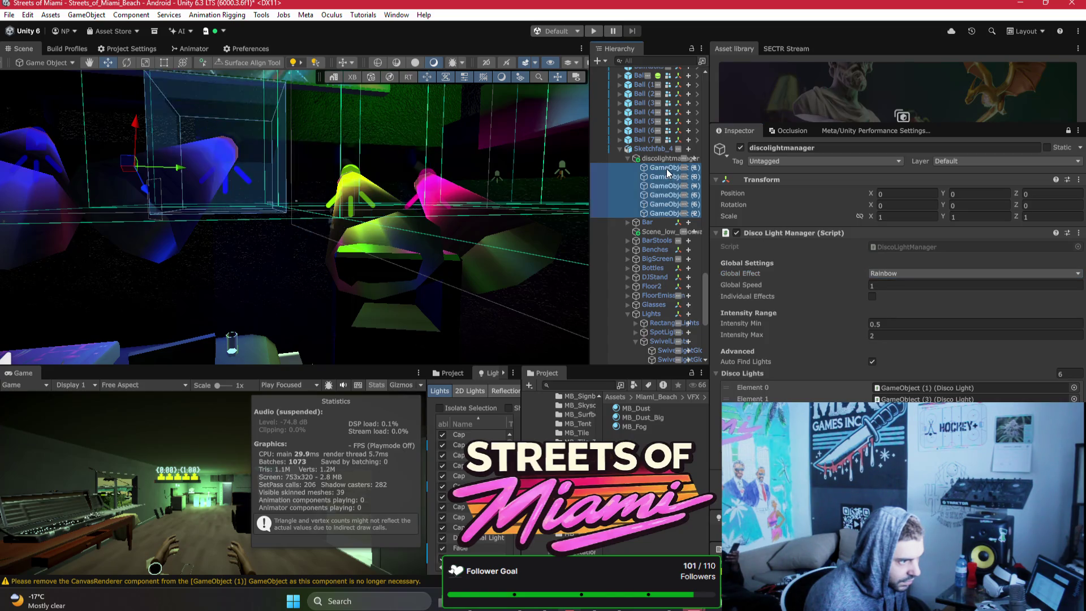
click(891, 276)
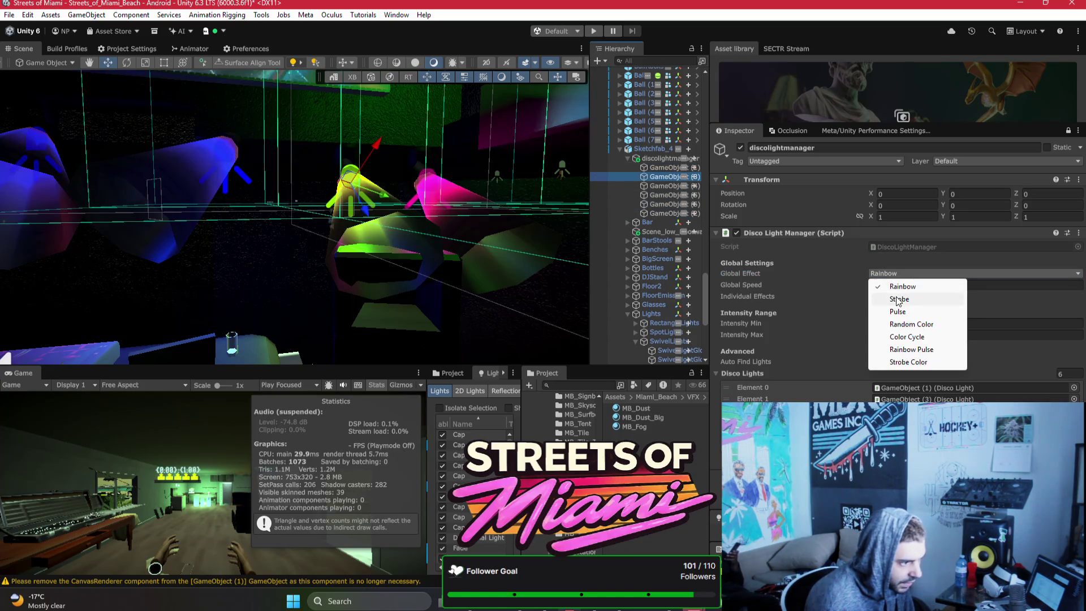
click(900, 298)
click(672, 186)
click(902, 276)
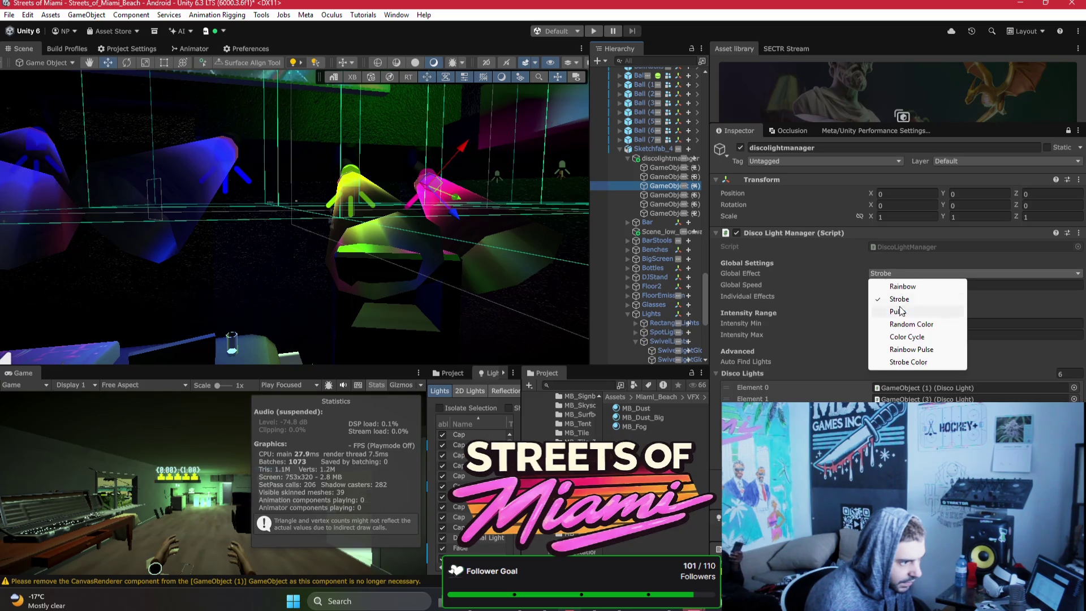
click(902, 311)
Step: Set the global effect to Rainbow Pulse and check it across all six disco lights
click(672, 195)
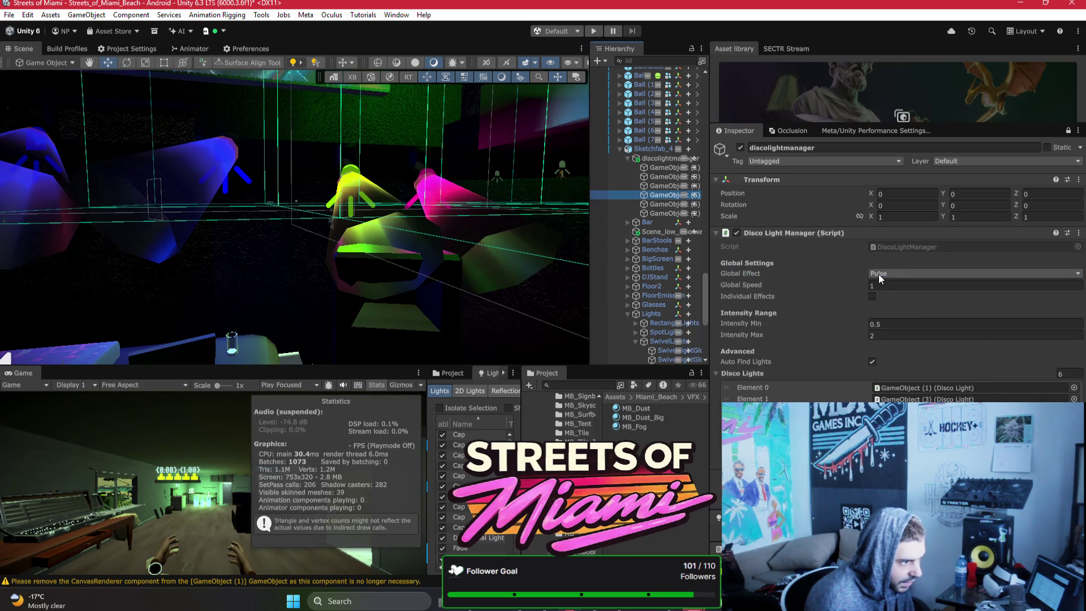
click(894, 273)
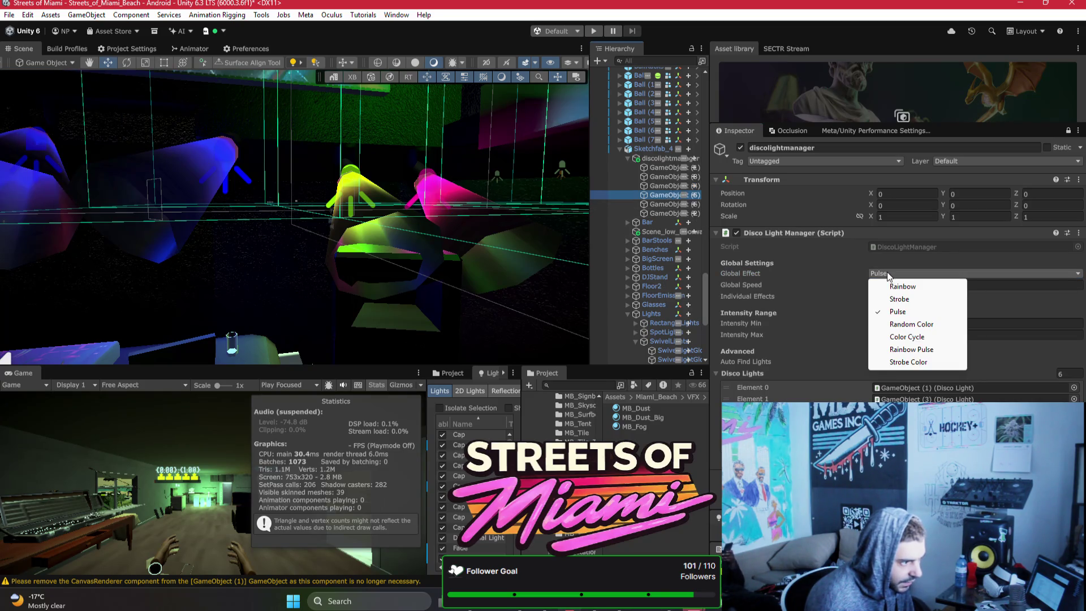
click(922, 350)
click(673, 186)
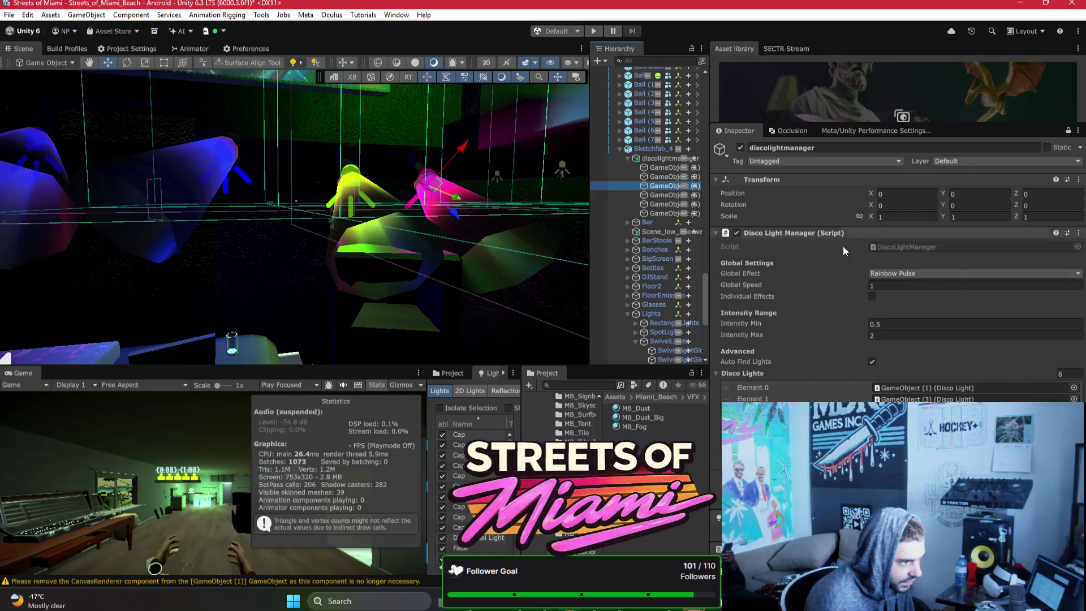
click(650, 195)
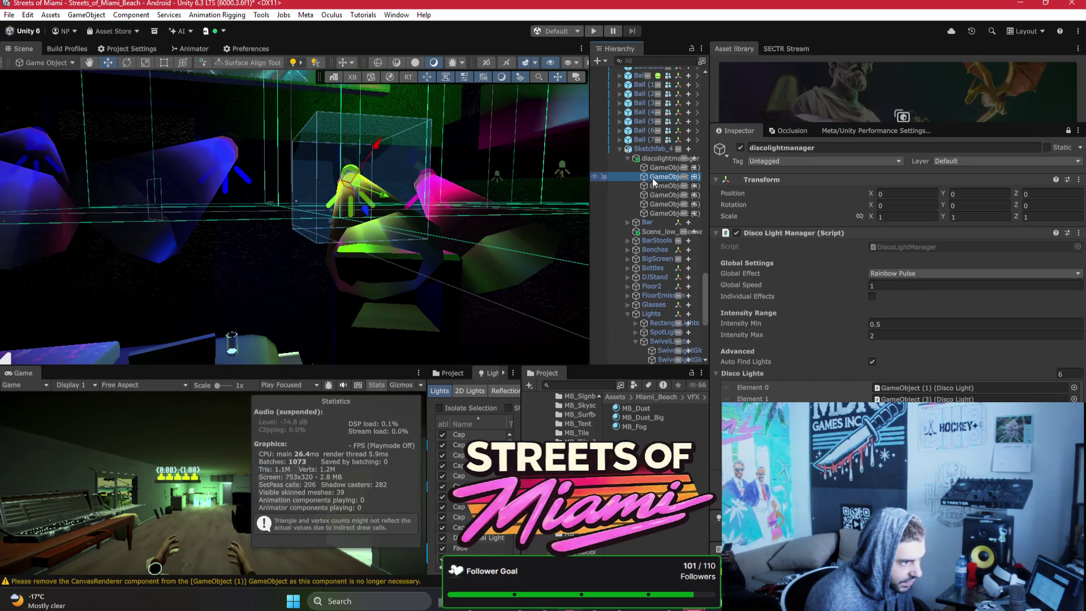
click(662, 213)
shift+click(655, 168)
click(929, 272)
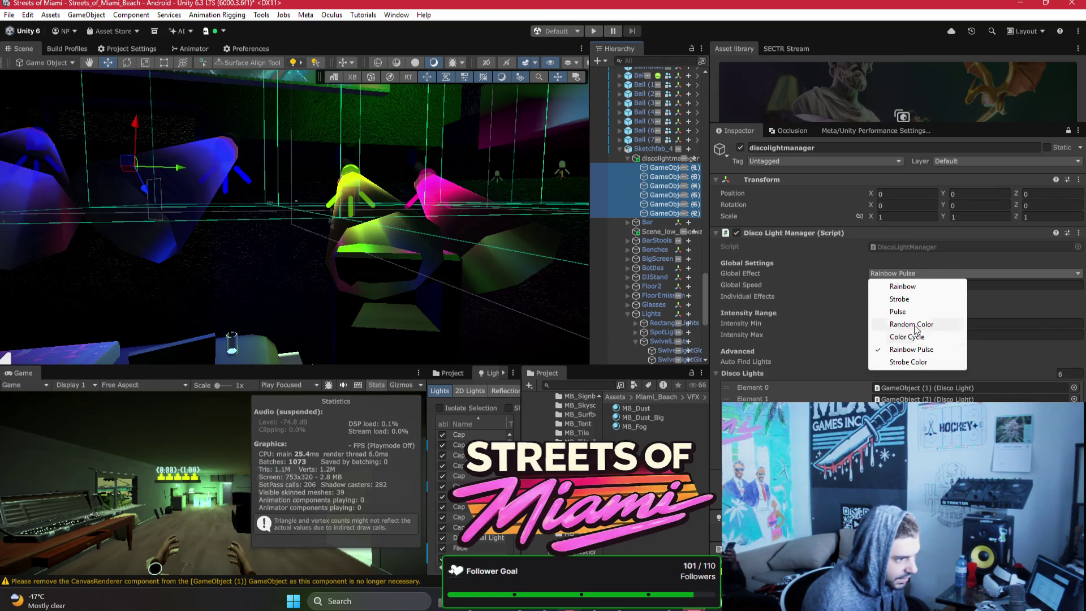
click(922, 349)
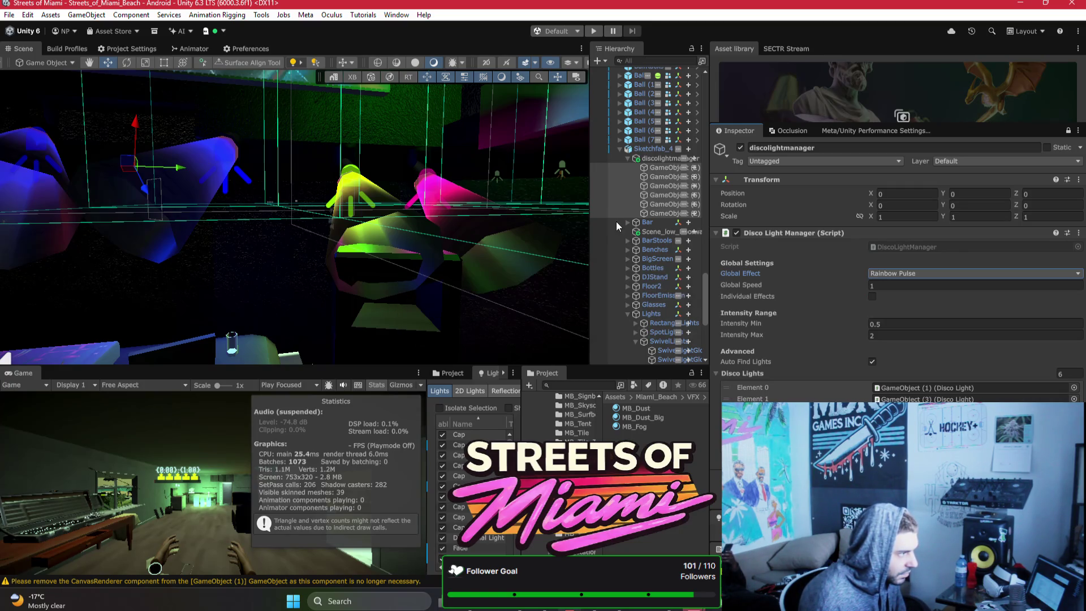
Step: Build the Android APK, replacing Streets of Miami_alpha_test_DONOTRELEASE.apk on the Desktop without a project ID
click(70, 48)
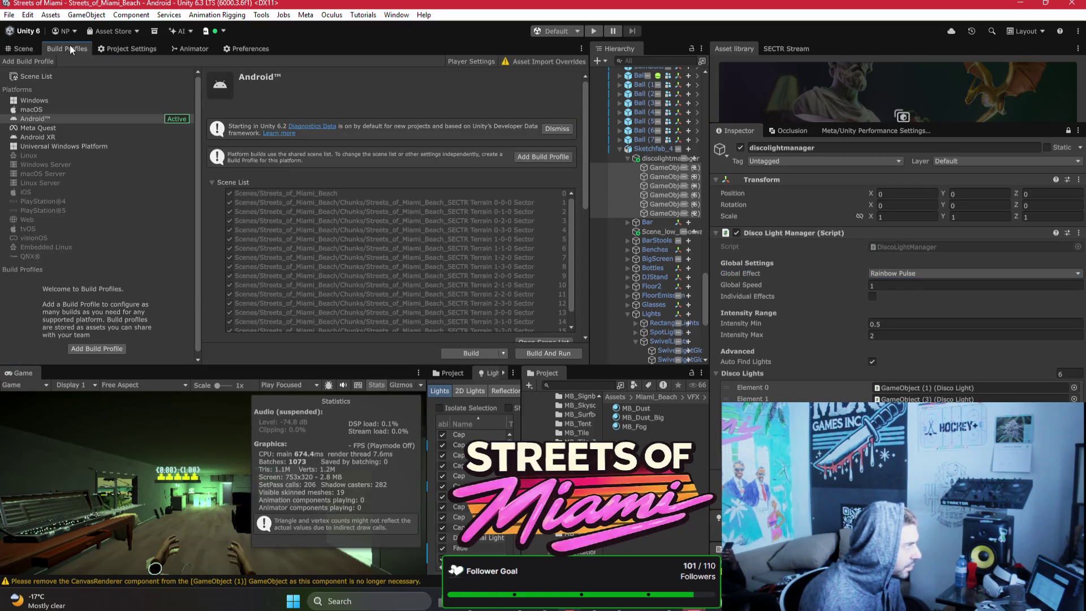
click(460, 355)
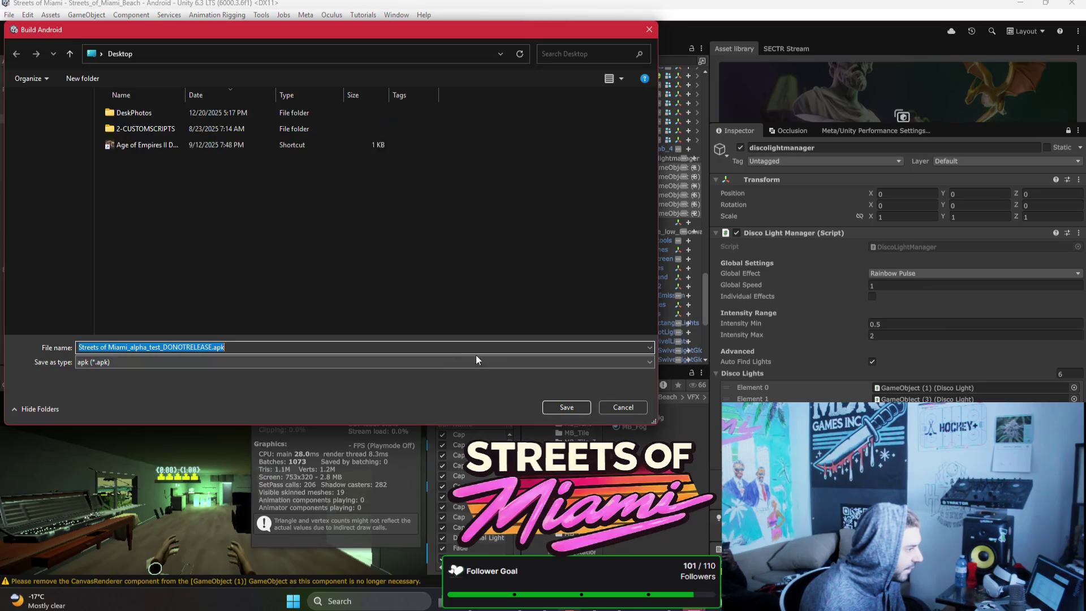
click(567, 408)
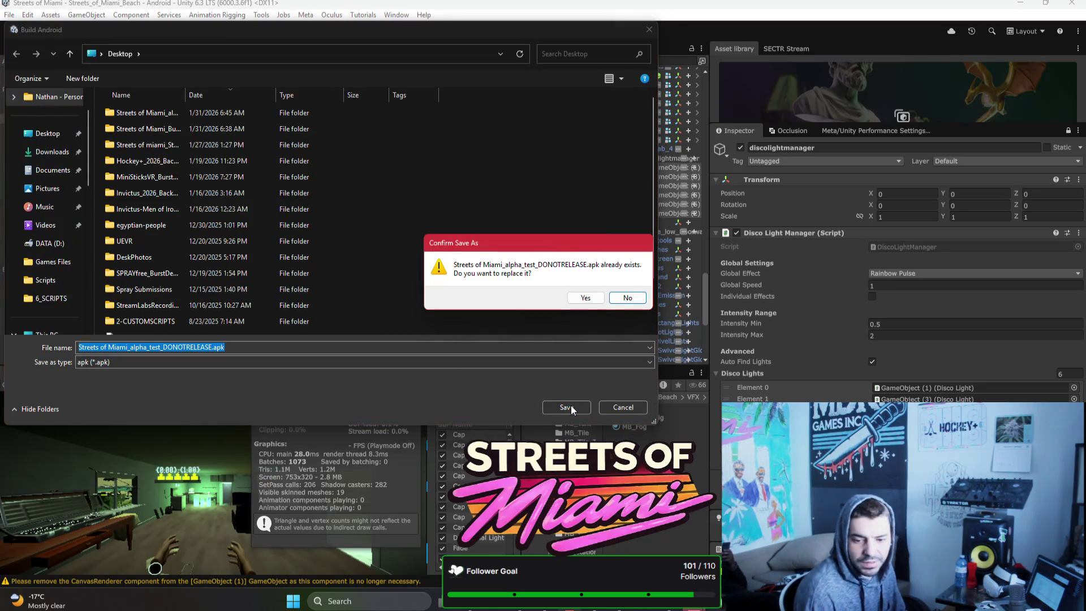
click(578, 298)
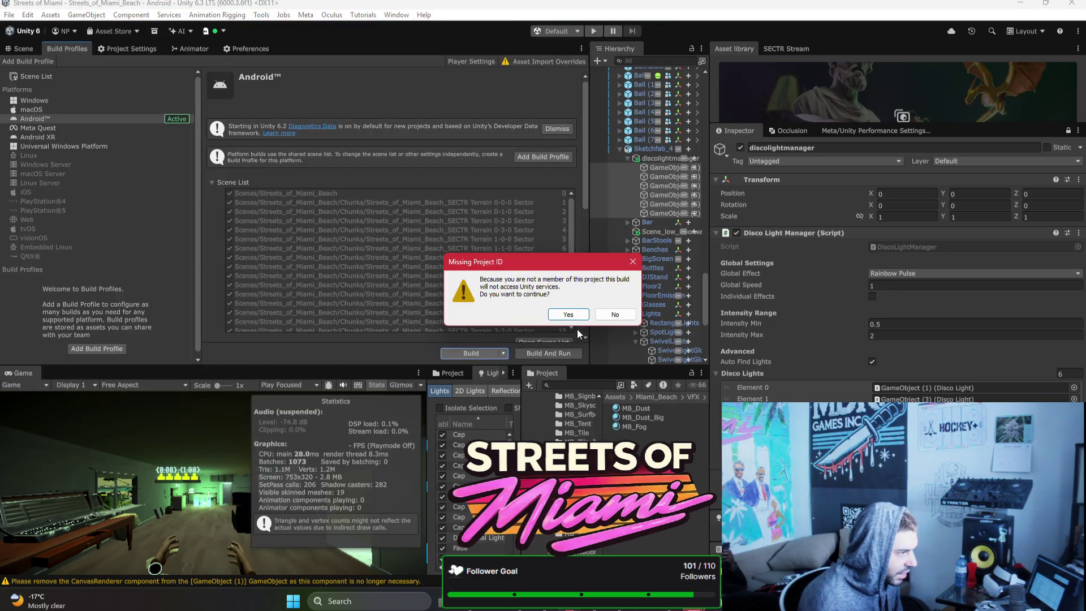
click(568, 315)
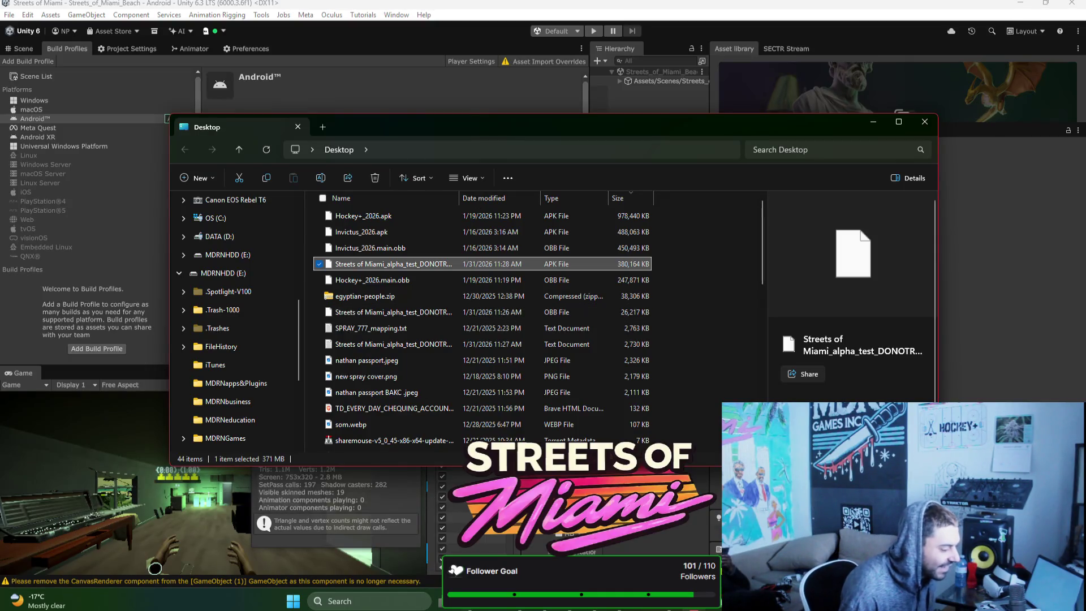
Step: Upload the new Streets of Miami build to the ALPHA channel, then return to Unity
click(518, 608)
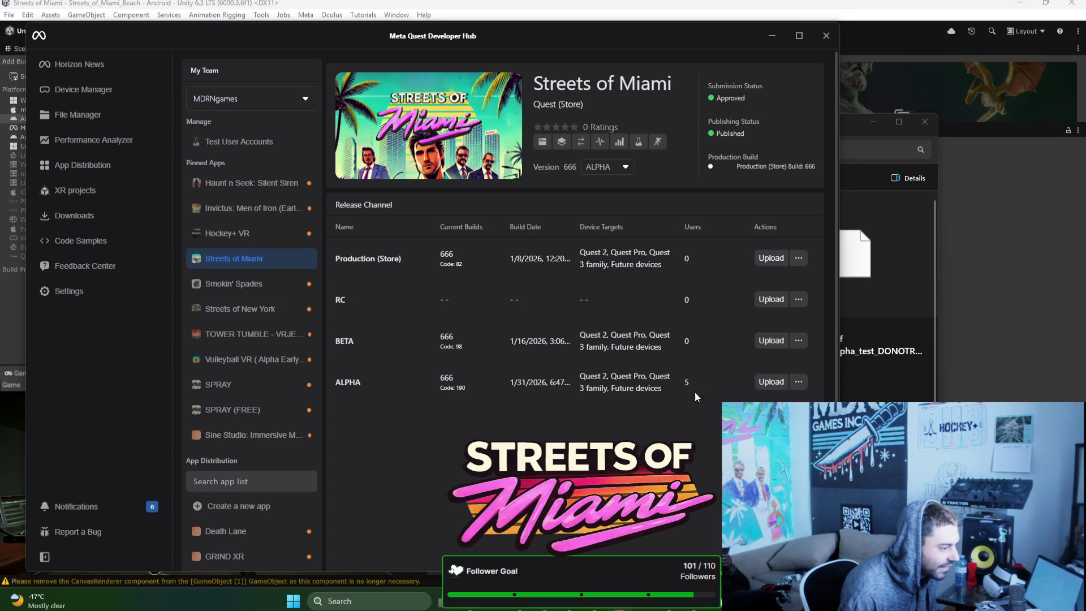
click(765, 383)
click(431, 391)
click(317, 485)
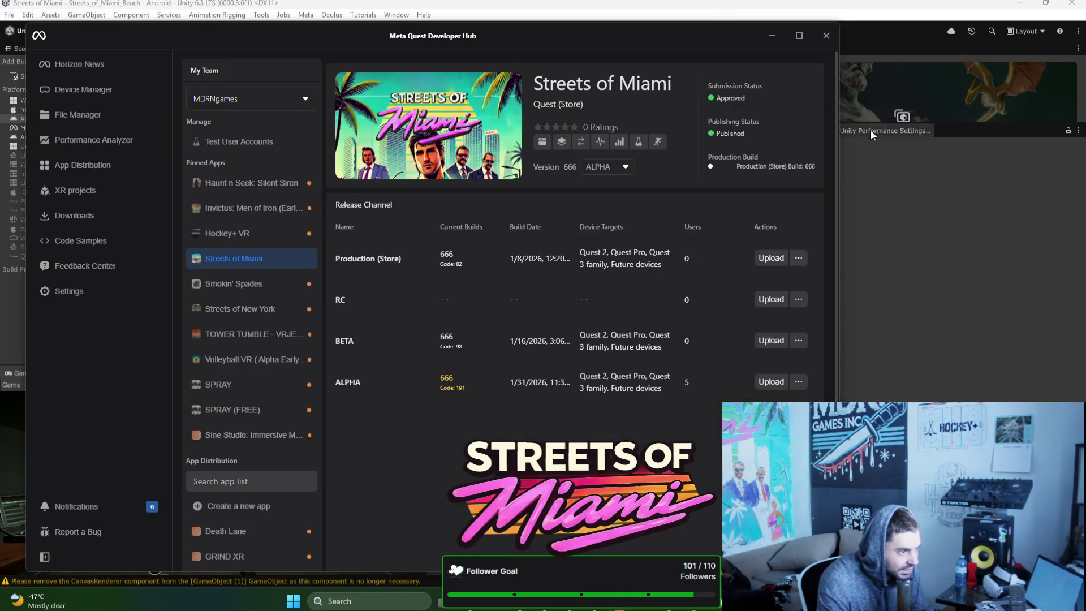
click(901, 277)
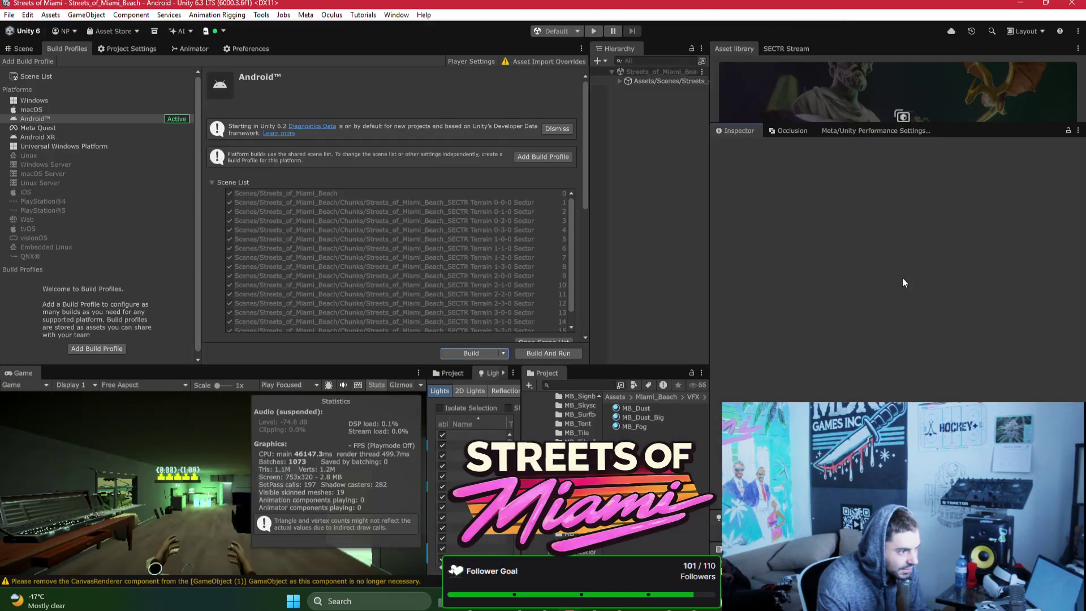
Step: Select all eight balls, Ball through Ball (7), on the rack
click(22, 47)
mouse_move(258, 217)
mouse_down()
mouse_move(337, 289)
mouse_move(293, 280)
mouse_up()
click(273, 284)
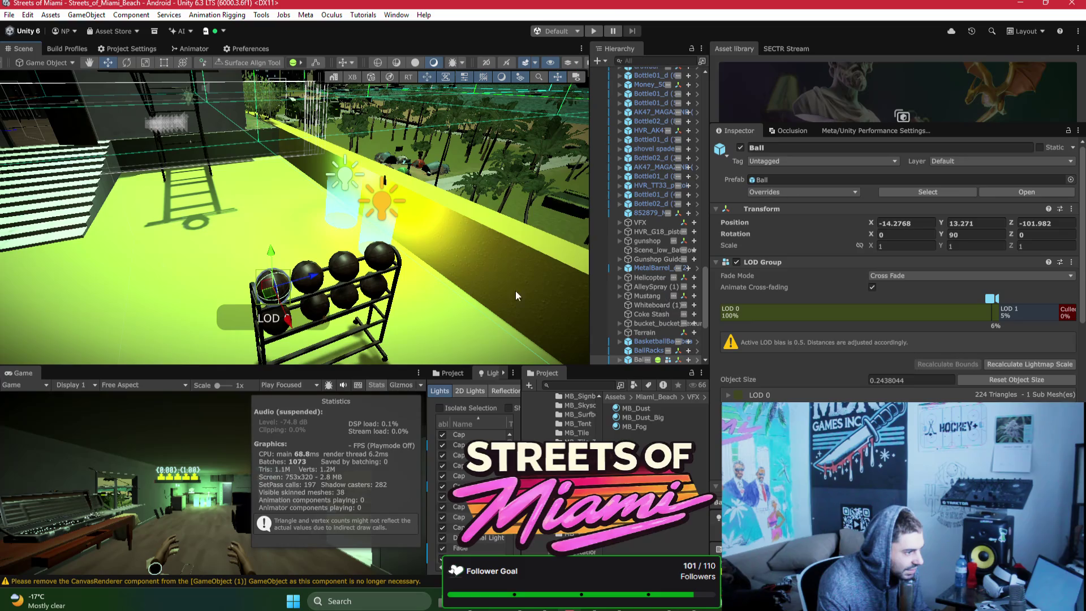
scroll(660, 327, down, 5)
shift+click(645, 320)
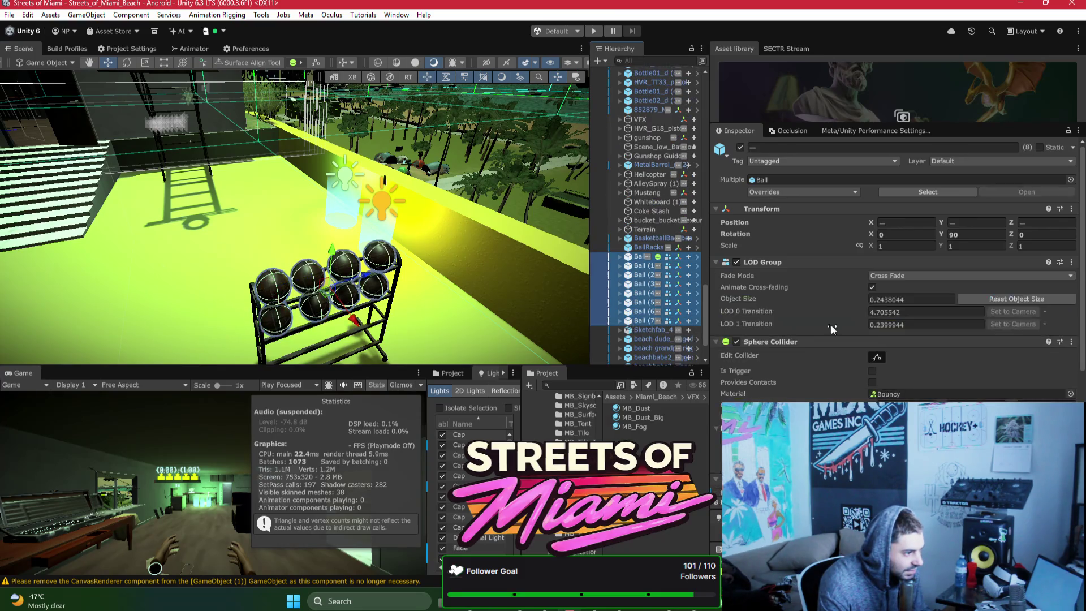
scroll(857, 330, down, 2)
scroll(922, 332, down, 3)
Step: Set the balls' Rigidbody Mass to 0.65 and Released Velocity Factor to 2
click(886, 339)
text(.7)
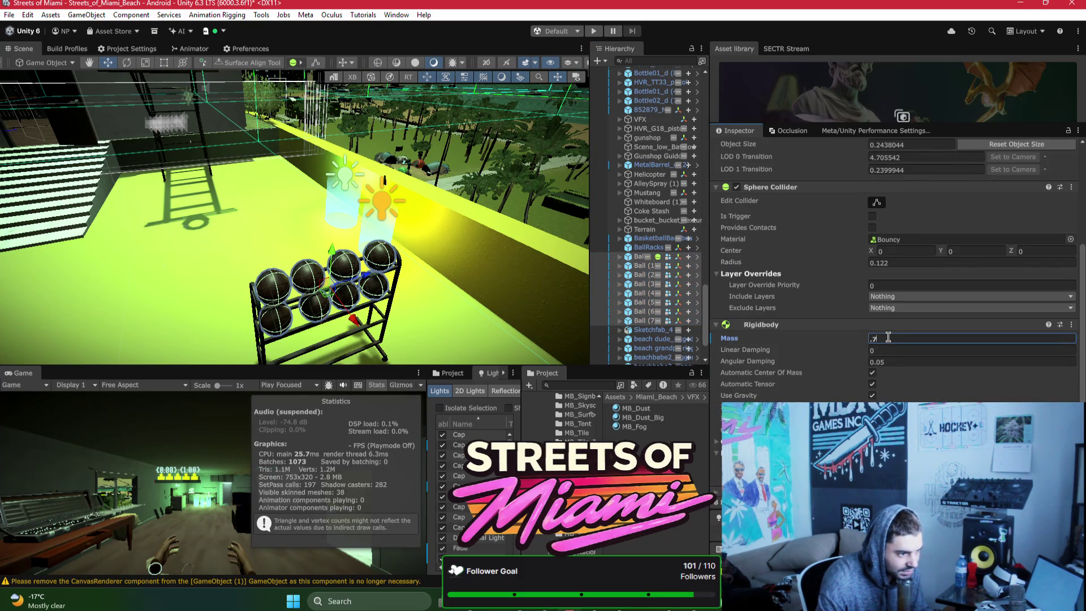
key(BackSpace)
key(BackSpace)
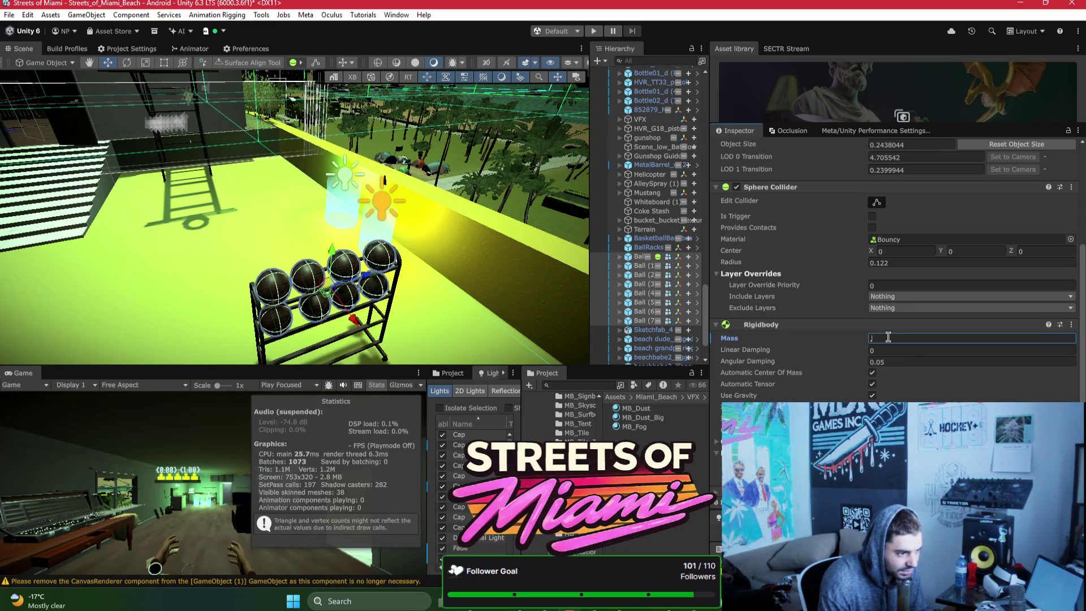
text(0.65)
scroll(864, 340, down, 1)
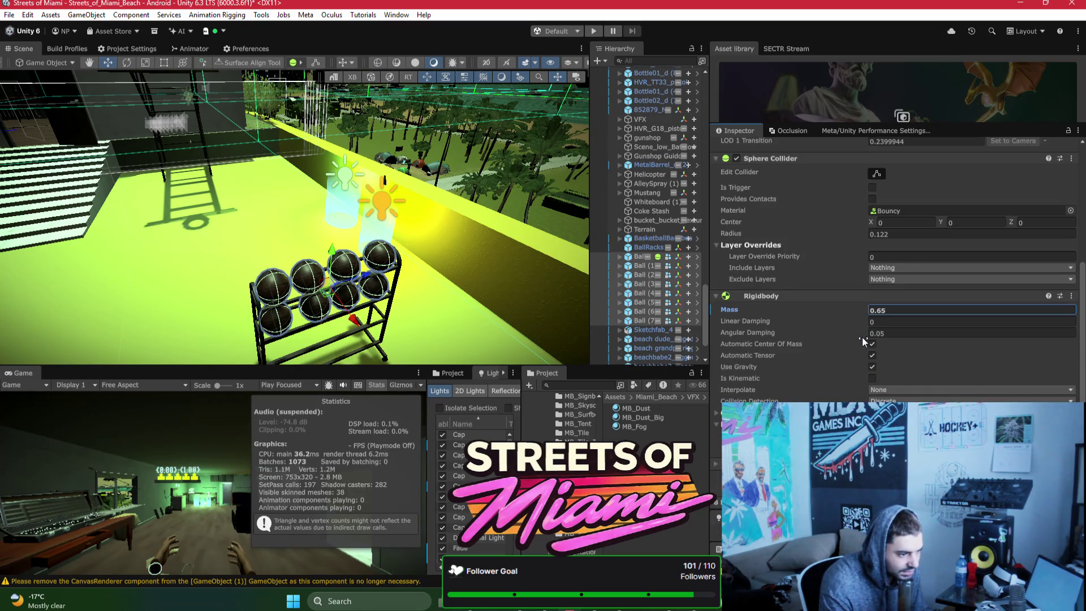
scroll(882, 316, down, 8)
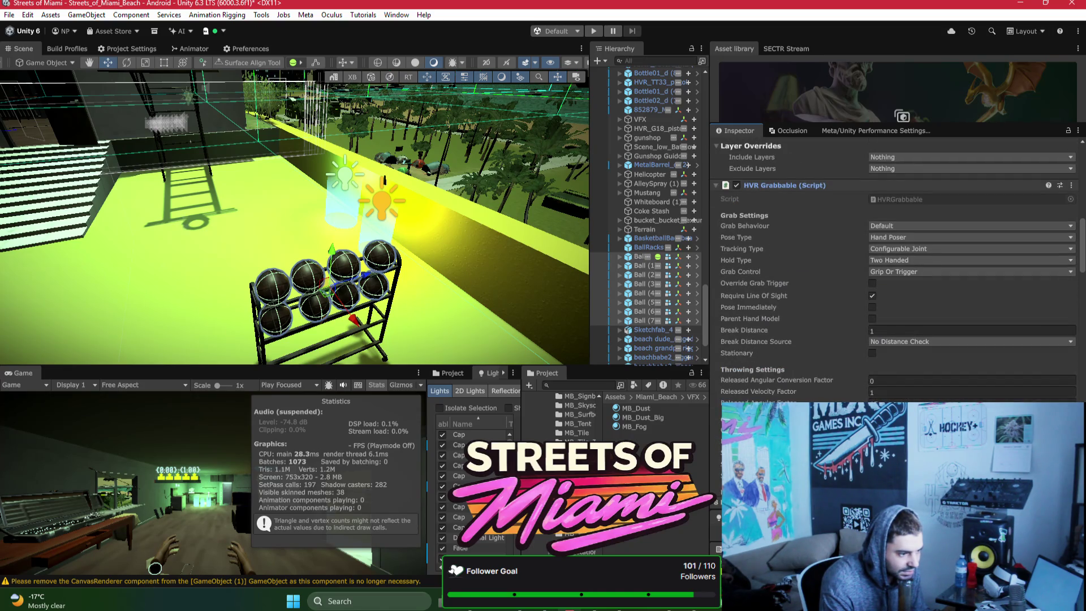
click(877, 393)
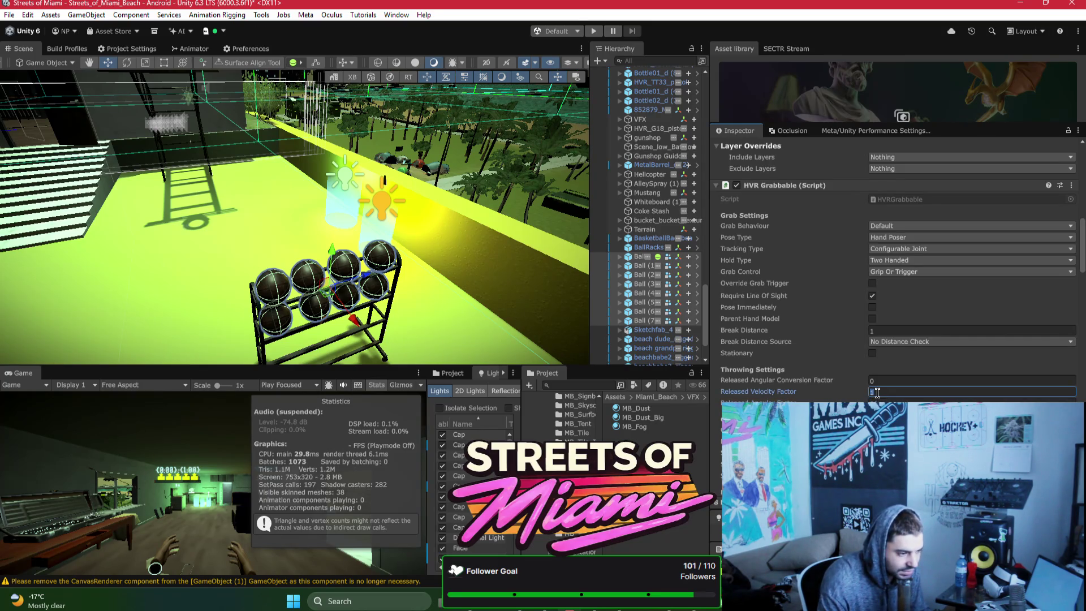
key(BackSpace)
key(BackSpace)
text(2)
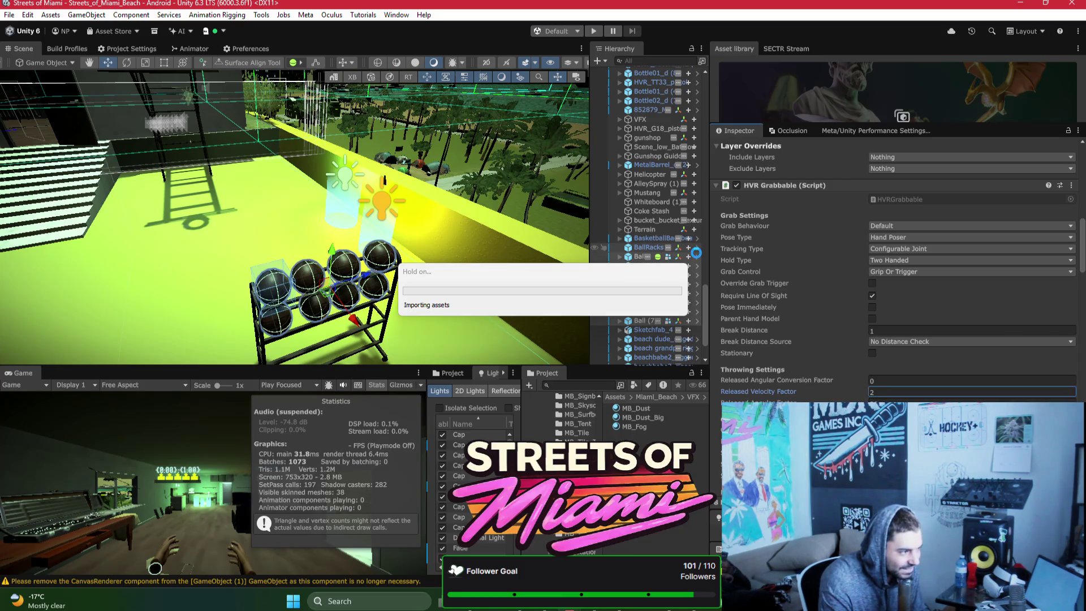
mouse_move(317, 222)
mouse_down()
mouse_move(360, 205)
mouse_move(375, 129)
mouse_up()
click(374, 128)
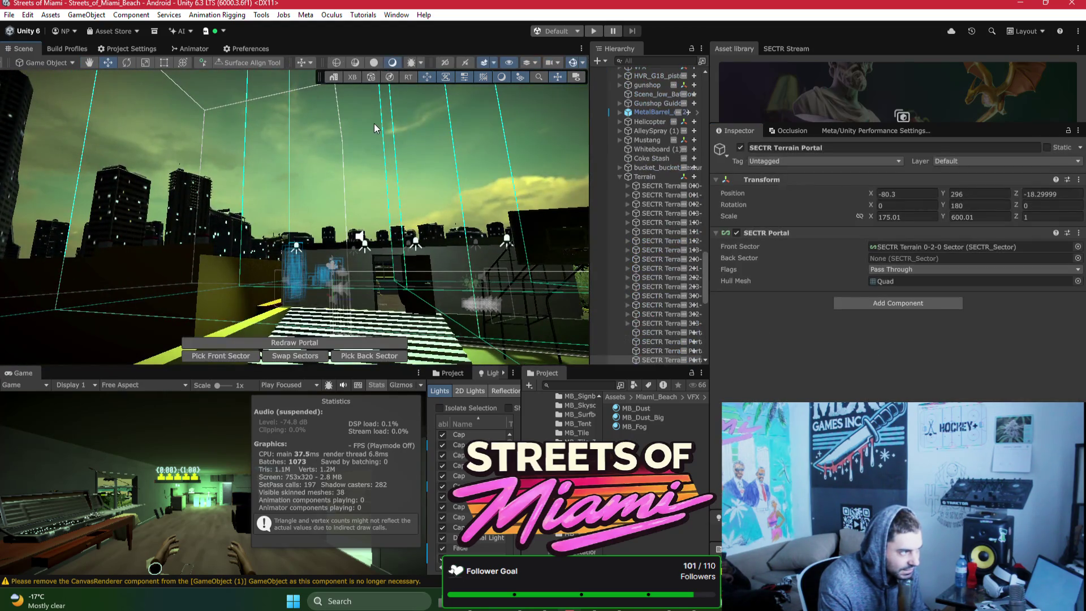
click(69, 52)
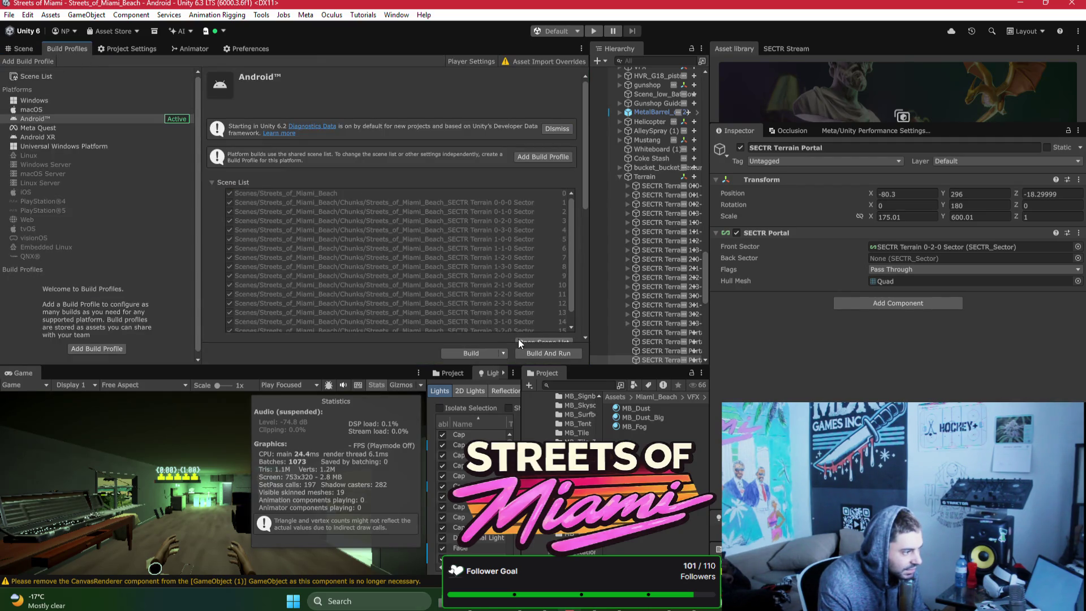
click(32, 49)
drag(316, 300, 334, 299)
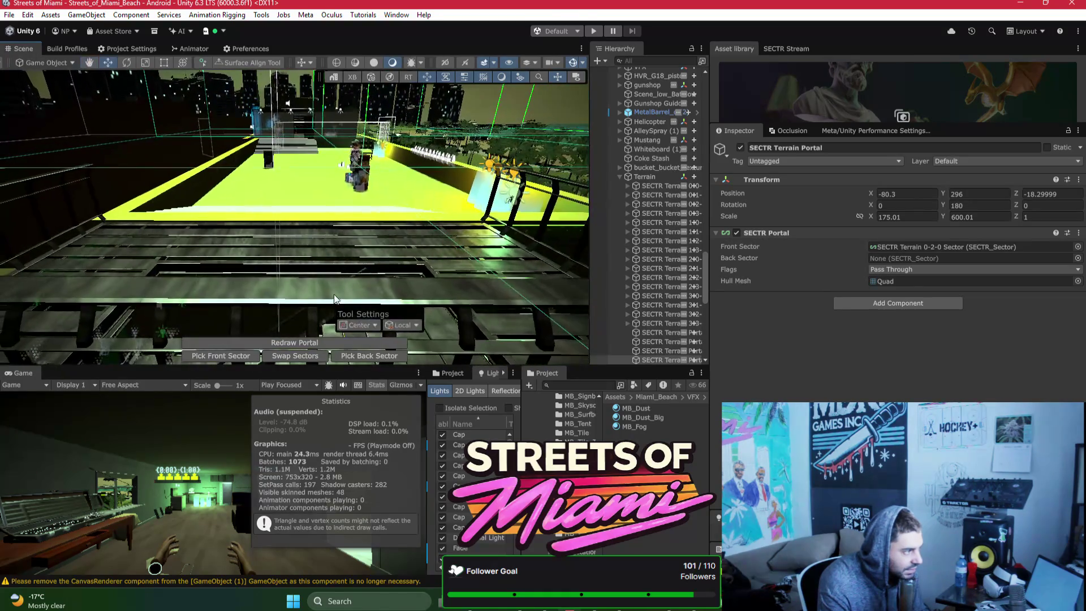
click(335, 296)
scroll(653, 208, up, 5)
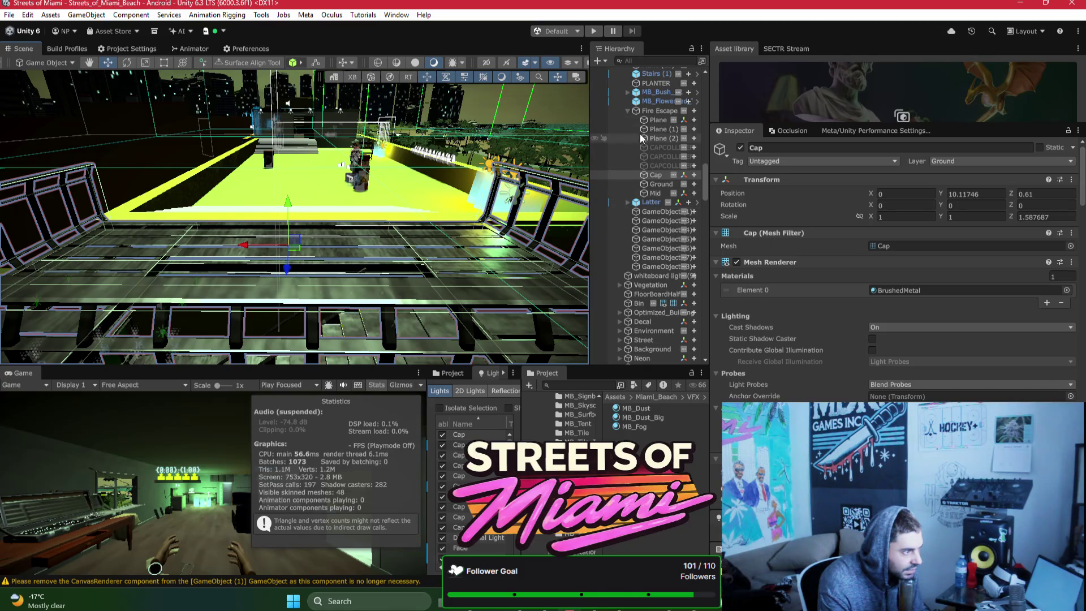
click(660, 110)
drag(314, 169, 323, 161)
Step: Scale the Fire Escape to X 2.763715 and Z 2.687103
key(f)
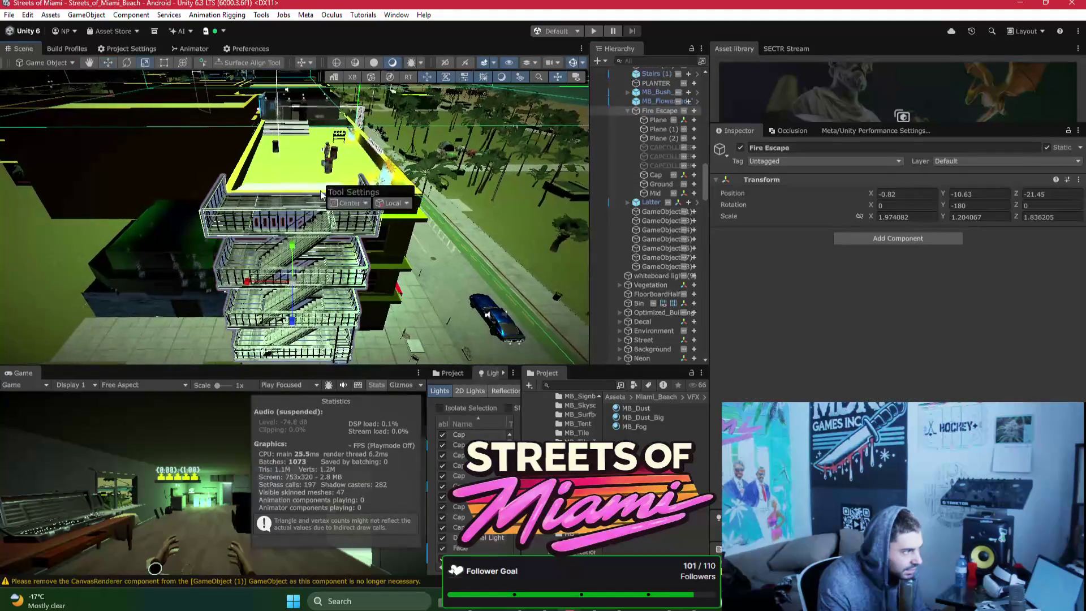
drag(254, 287, 235, 286)
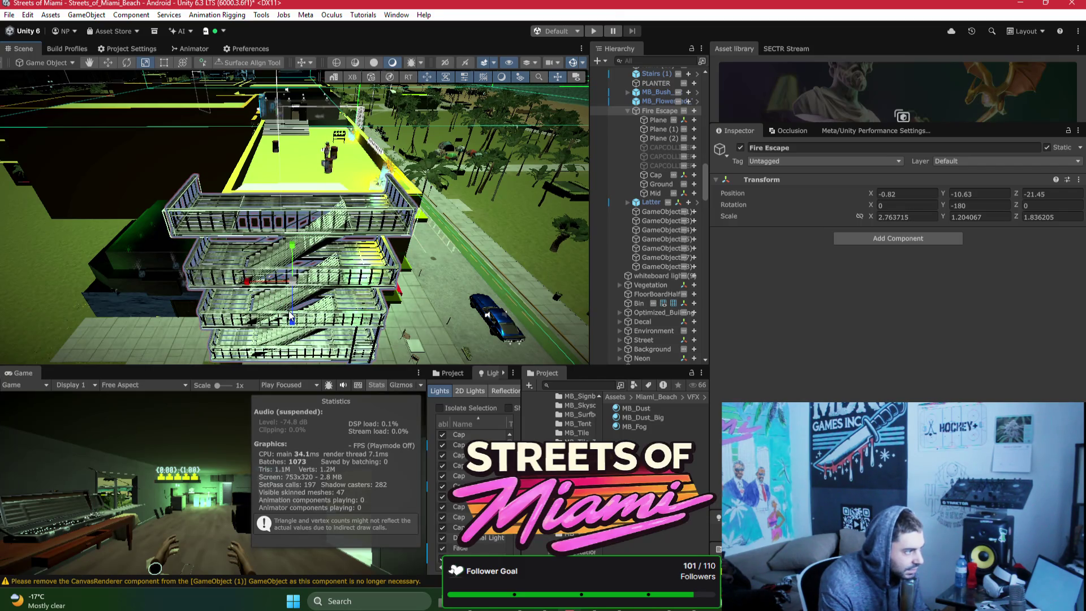
drag(291, 320, 294, 333)
Step: Nudge the Fire Escape along X from 0.63 to 0.86
key(w)
mouse_move(237, 277)
mouse_down()
mouse_move(403, 275)
mouse_move(407, 243)
mouse_move(473, 231)
mouse_move(267, 211)
mouse_up()
key(f)
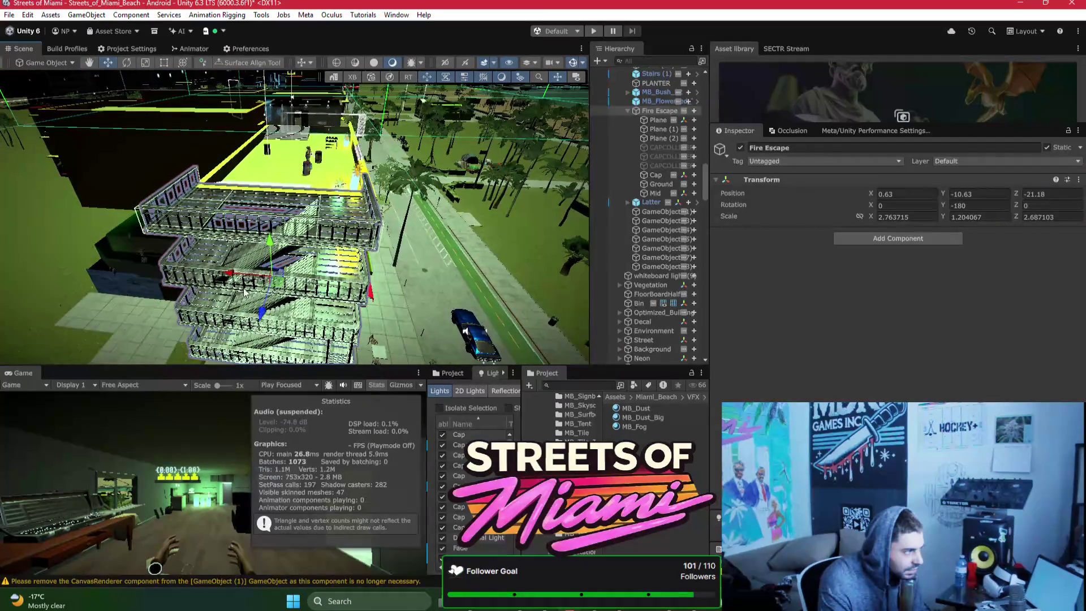
drag(234, 276, 272, 237)
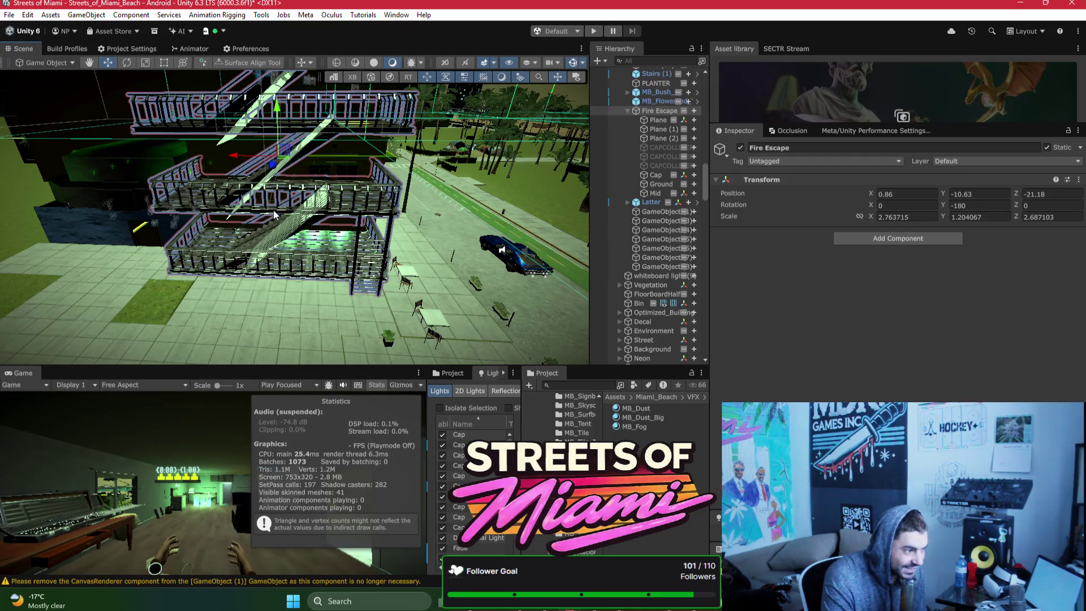
click(658, 120)
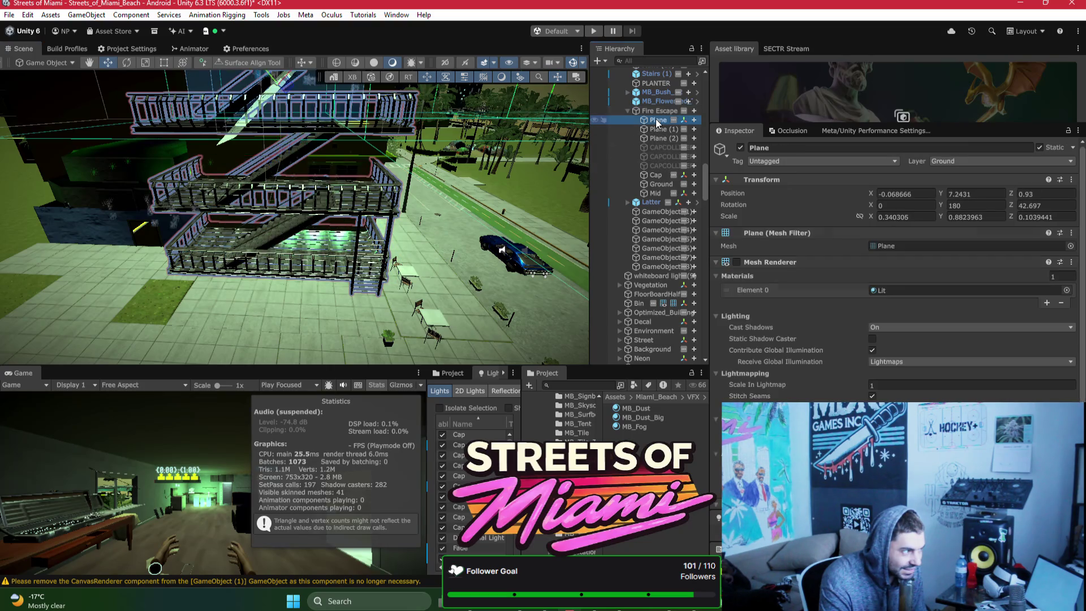
Step: Select Plane, Plane (1) and Plane (2) and rotate them slightly to match the stairs
shift+click(658, 138)
key(e)
key(f)
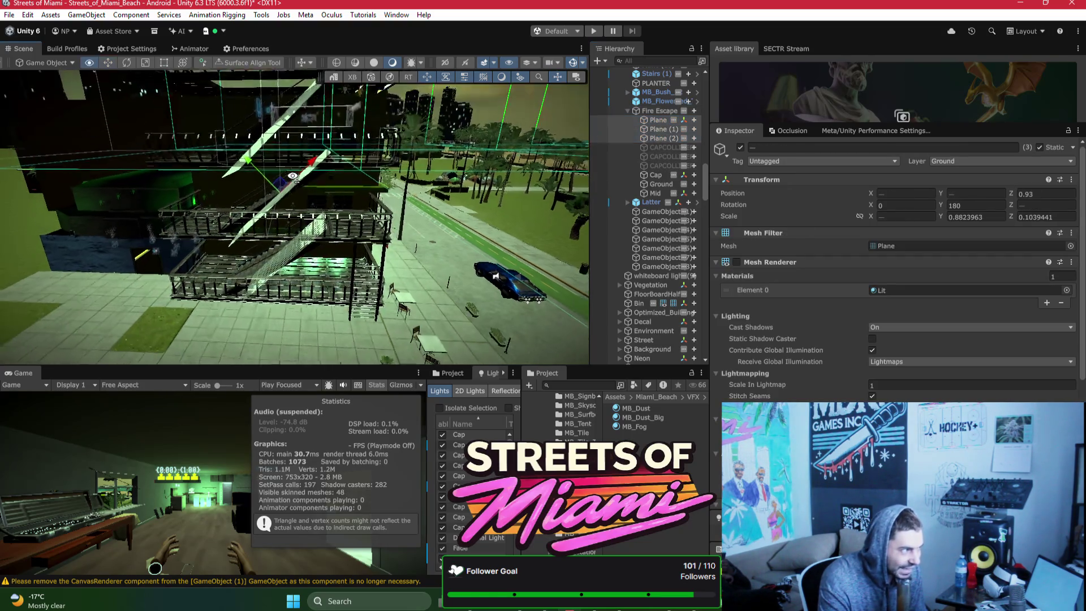
mouse_move(307, 163)
mouse_down()
mouse_move(322, 164)
mouse_move(259, 155)
mouse_up()
scroll(318, 164, up, 8)
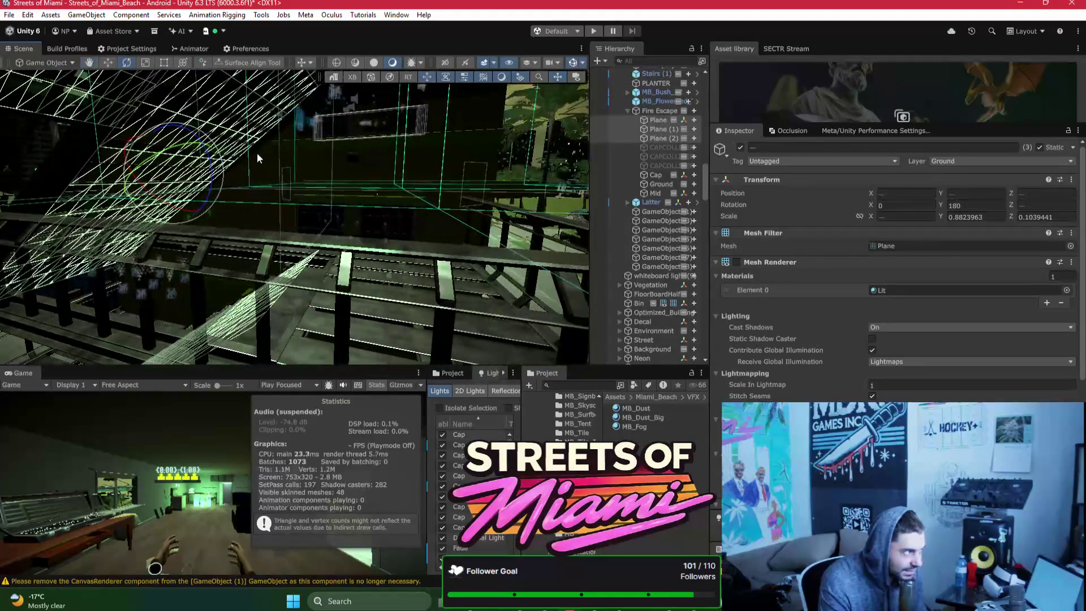
mouse_move(215, 190)
mouse_down()
mouse_move(210, 182)
mouse_move(257, 186)
mouse_move(241, 196)
mouse_up()
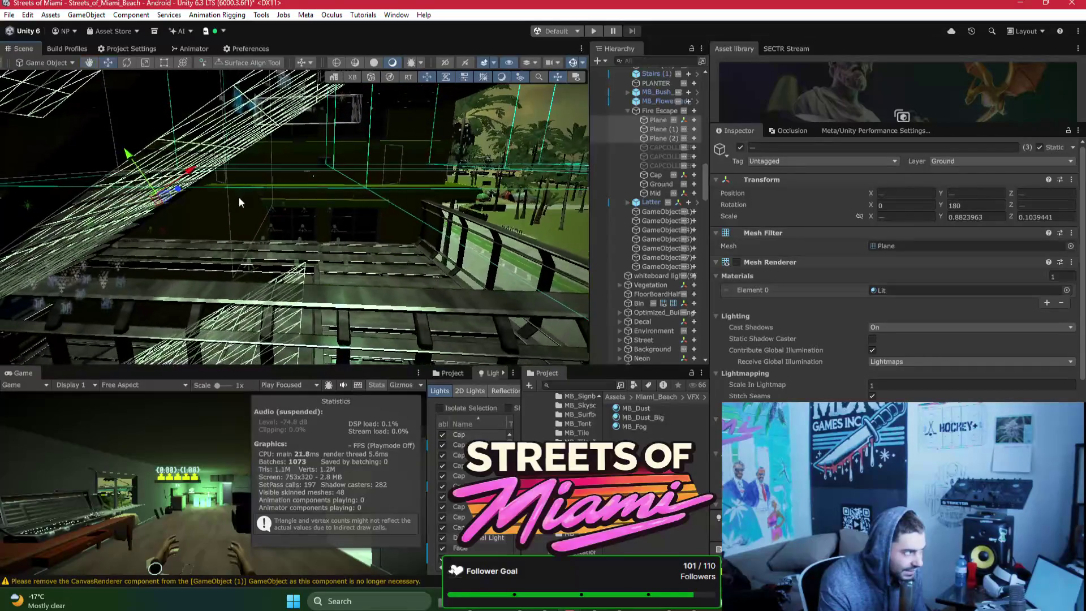
Step: Move the three planes into place so they share a Z position of 0.93
key(w)
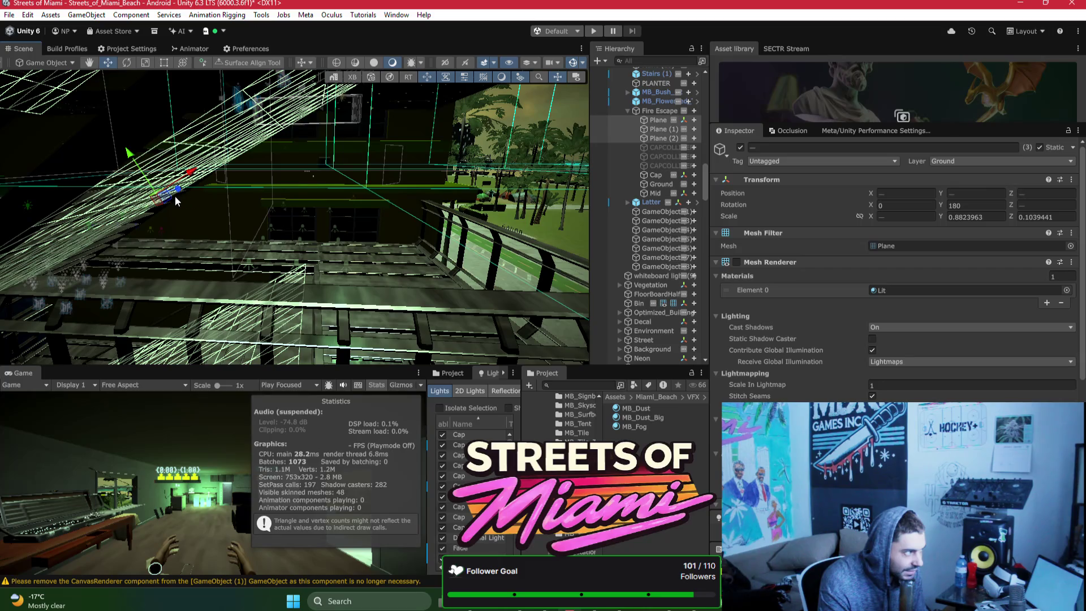
drag(168, 199, 180, 203)
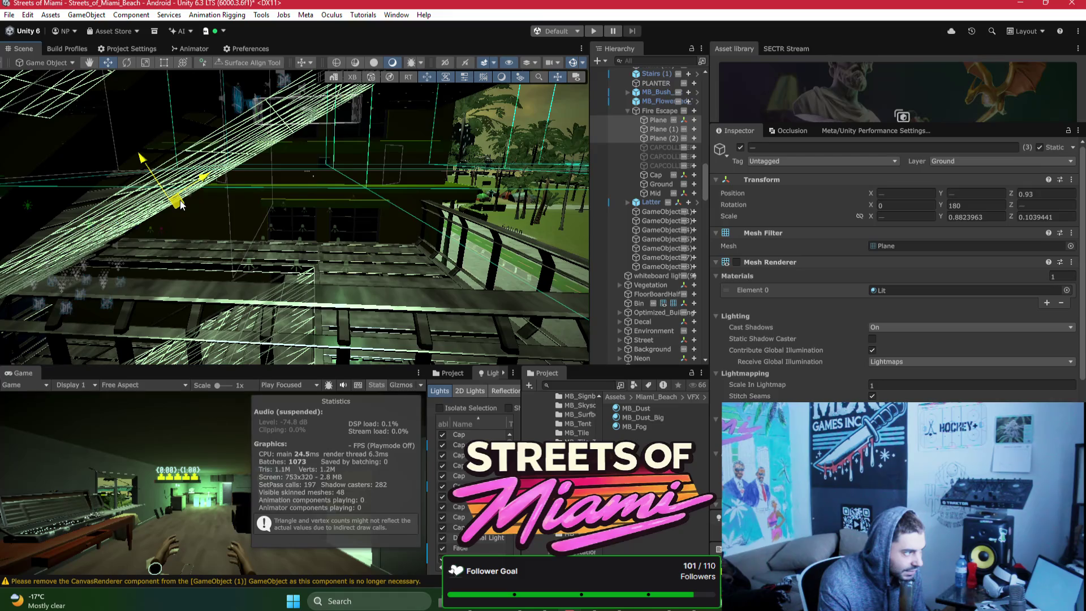
drag(179, 203, 286, 161)
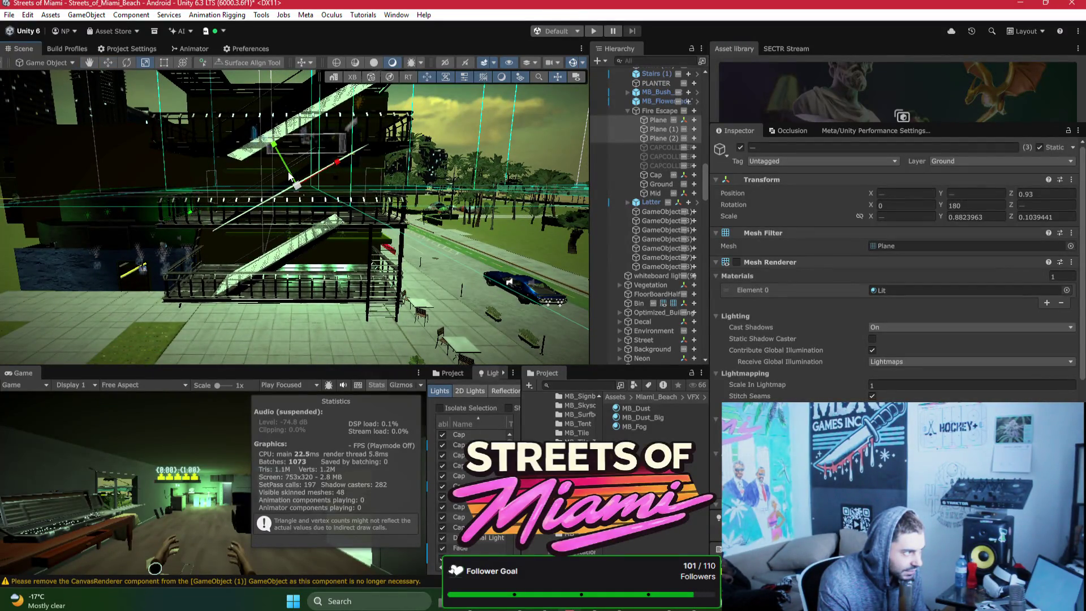
click(650, 111)
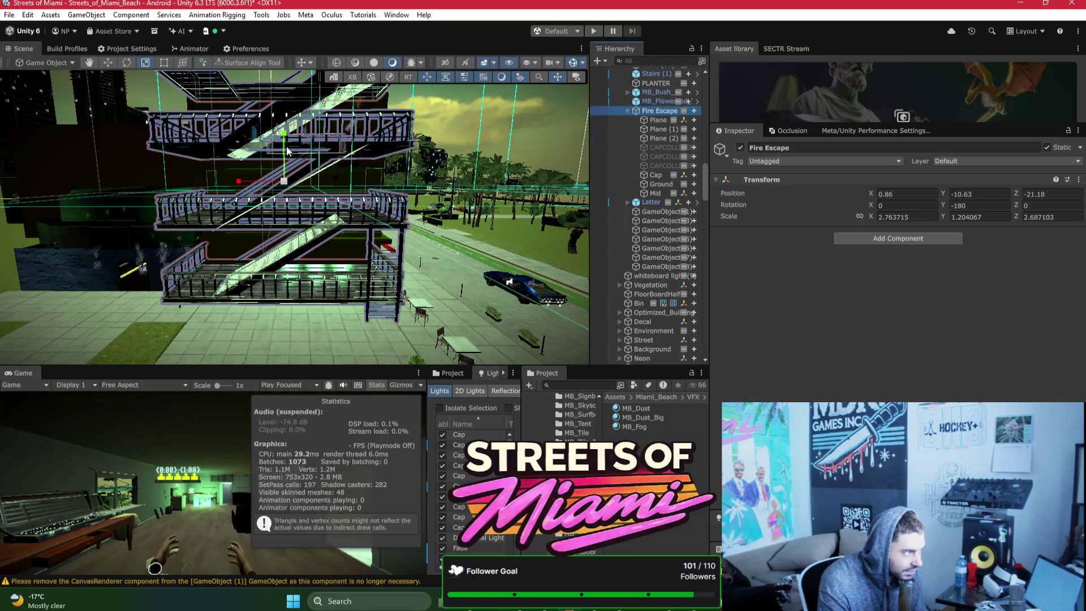
Step: Stretch the Fire Escape to about 1.65 Y scale and lower it to Y -14.52
drag(284, 150, 319, 160)
scroll(354, 209, down, 10)
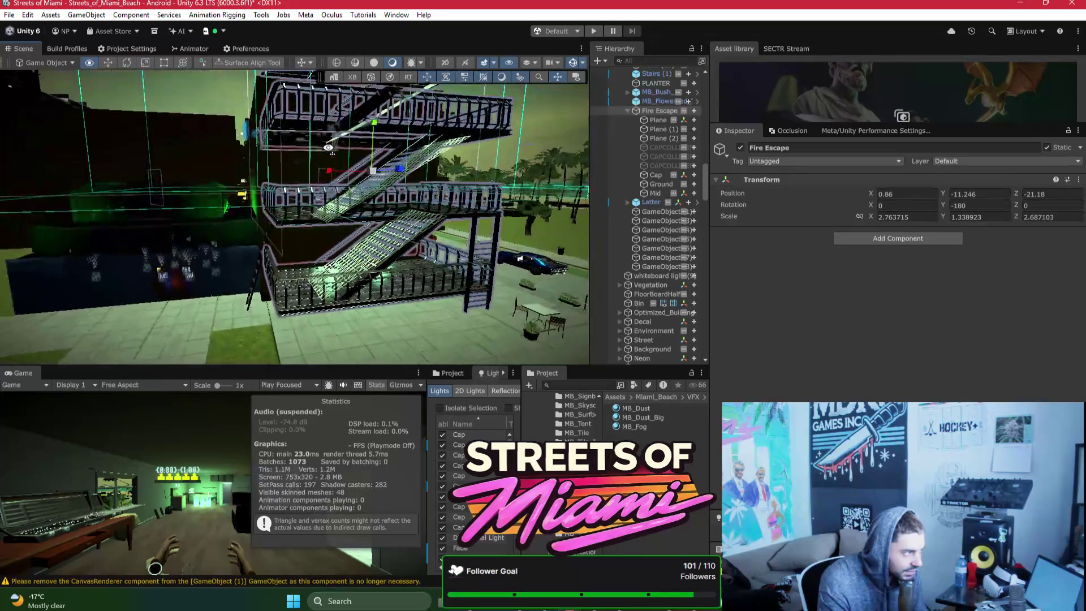
mouse_move(354, 210)
mouse_down()
mouse_move(355, 193)
mouse_move(412, 300)
mouse_move(377, 326)
mouse_move(374, 292)
mouse_up()
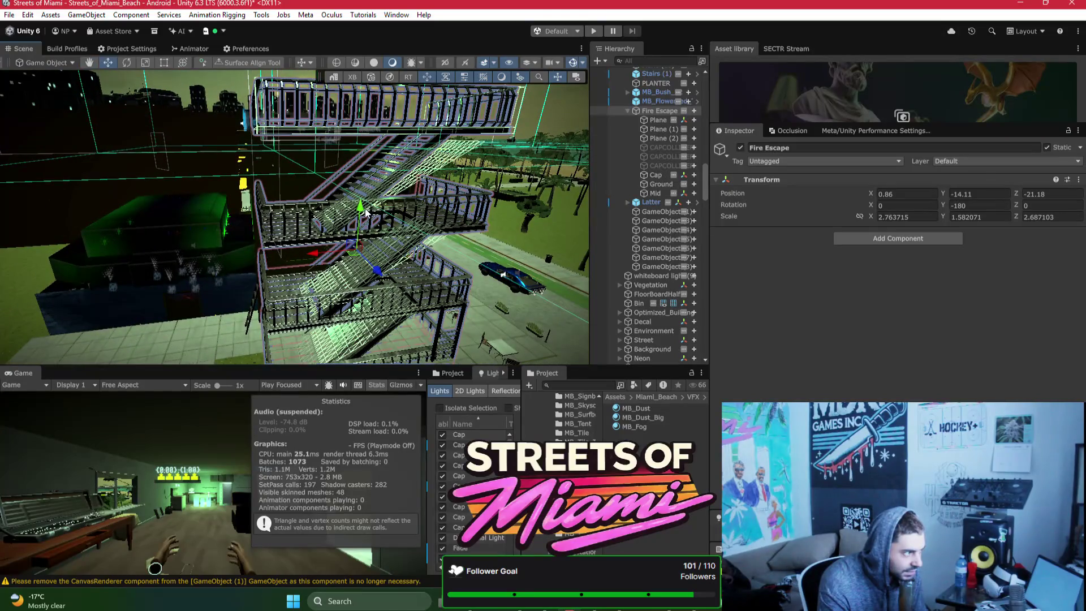
drag(364, 213, 366, 225)
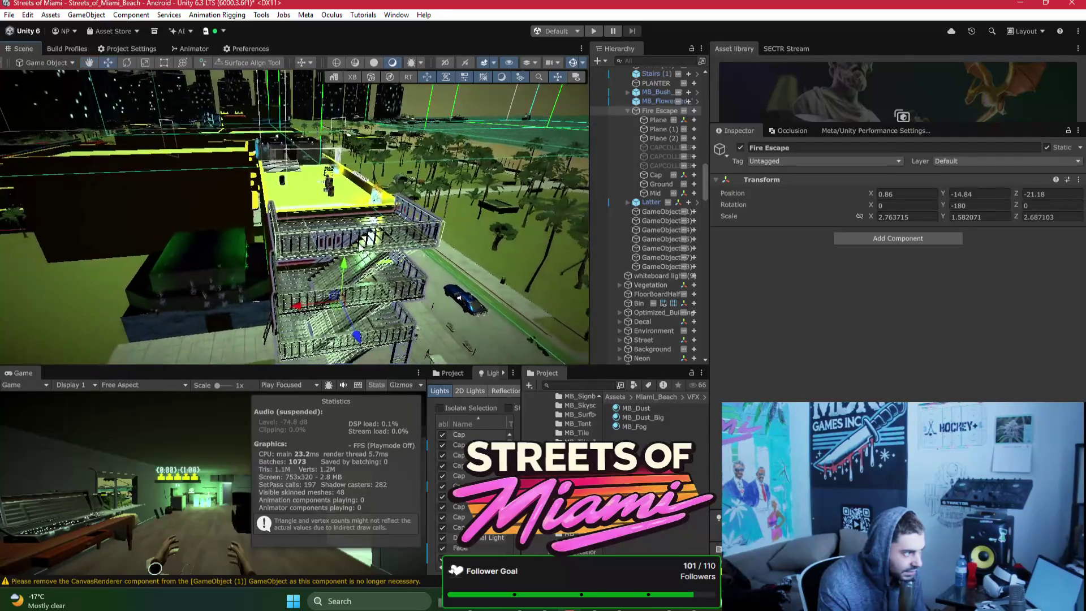
mouse_move(345, 266)
mouse_down()
mouse_move(363, 223)
mouse_move(363, 153)
mouse_move(334, 163)
mouse_move(328, 191)
mouse_move(325, 298)
mouse_move(346, 341)
mouse_up()
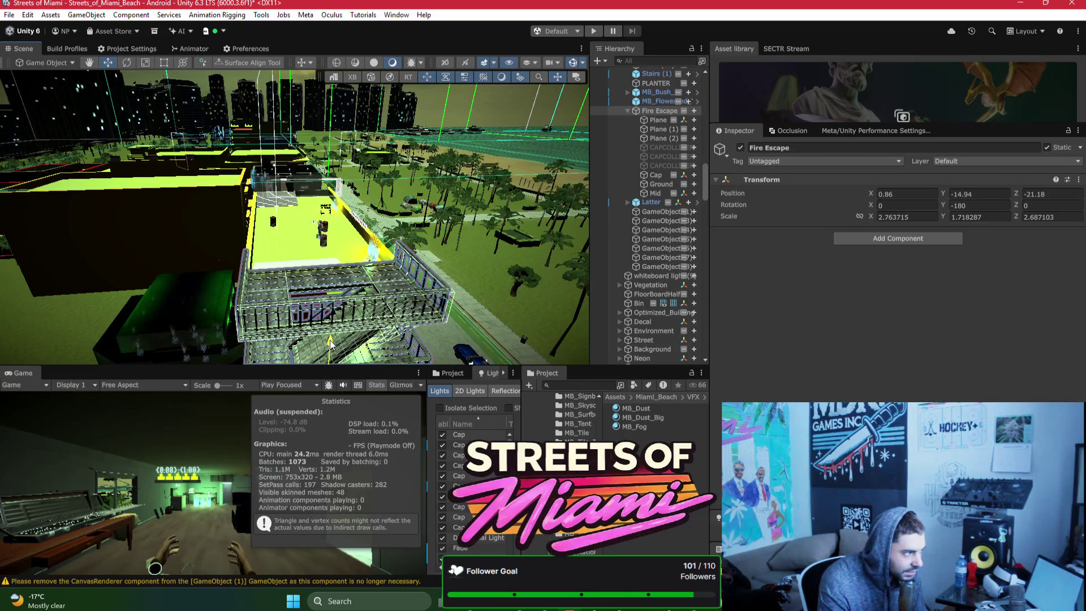
mouse_move(334, 341)
mouse_down()
mouse_move(332, 350)
mouse_move(332, 338)
mouse_move(540, 371)
mouse_move(413, 350)
mouse_move(442, 329)
mouse_up()
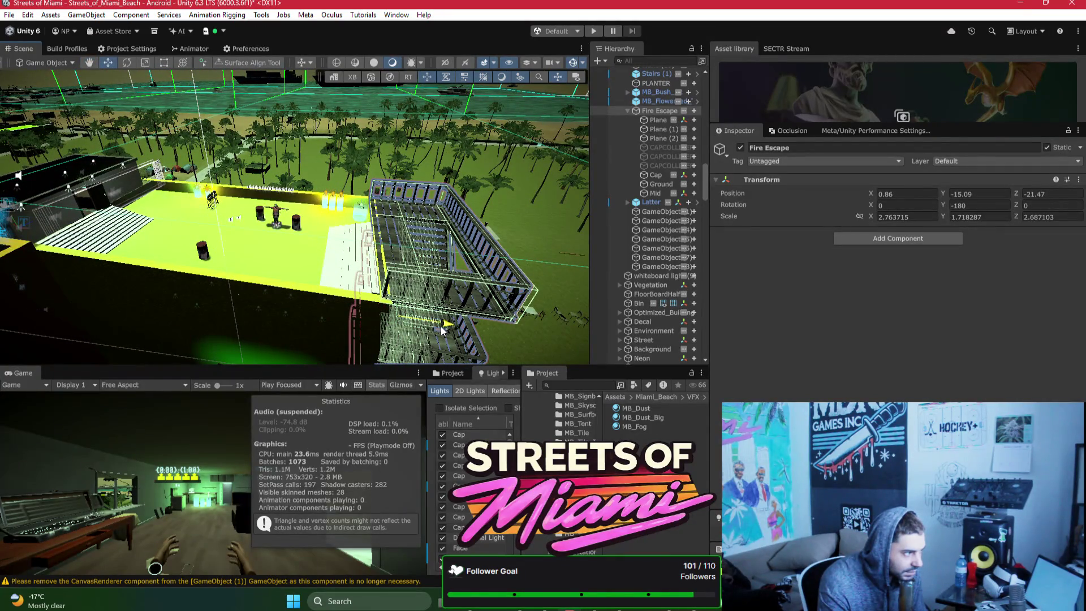
mouse_move(410, 290)
mouse_down()
mouse_move(394, 267)
mouse_move(146, 150)
mouse_move(422, 100)
mouse_move(183, 231)
mouse_move(204, 240)
mouse_up()
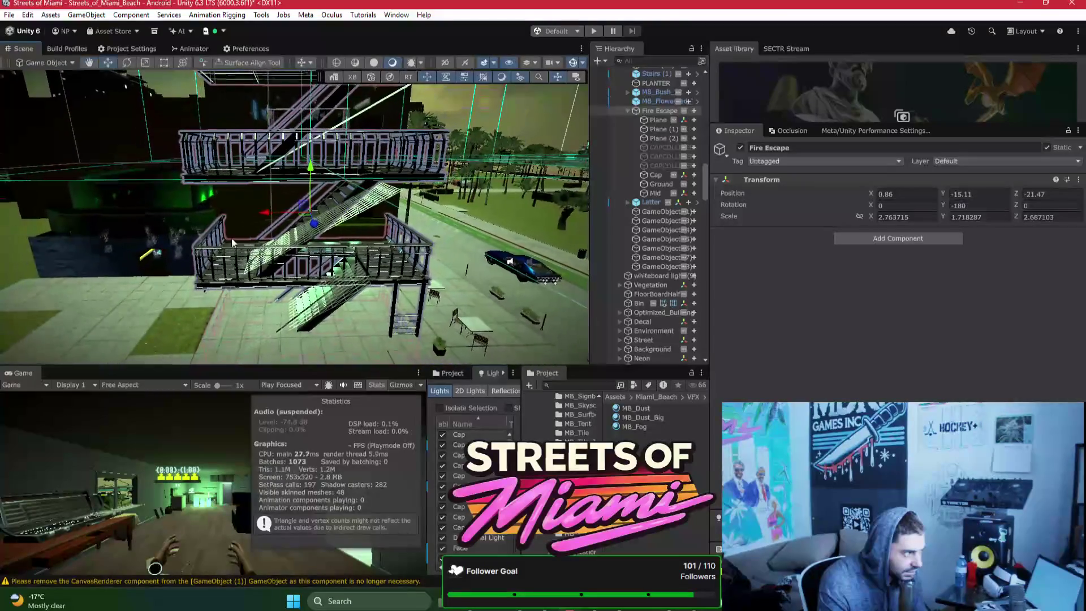
Step: Bring the view in above the fire escape and select its Ground piece
mouse_move(357, 250)
mouse_down()
mouse_move(345, 185)
mouse_move(345, 216)
mouse_up()
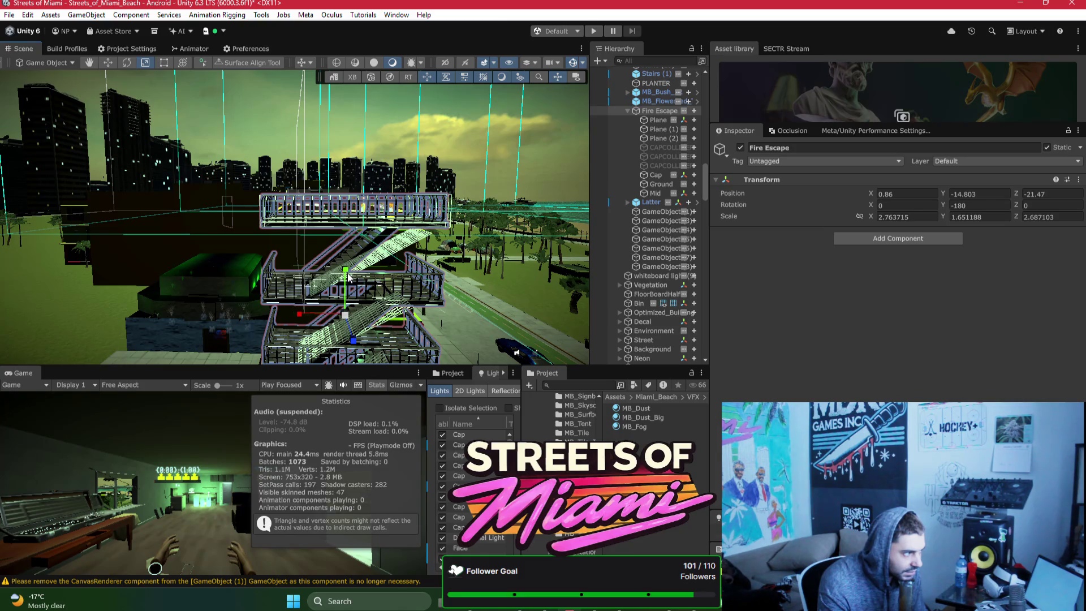
mouse_move(347, 276)
mouse_down()
mouse_move(371, 326)
mouse_move(557, 289)
mouse_move(286, 308)
mouse_move(343, 291)
mouse_move(254, 220)
mouse_move(88, 186)
mouse_move(242, 270)
mouse_move(220, 281)
mouse_up()
click(219, 283)
click(219, 282)
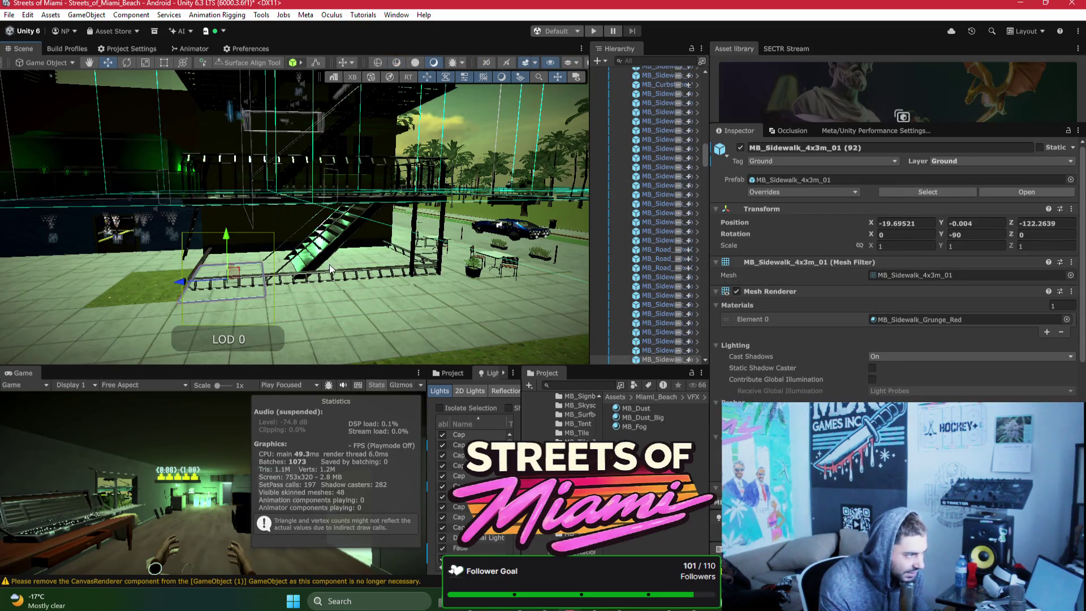
click(224, 267)
scroll(657, 195, up, 3)
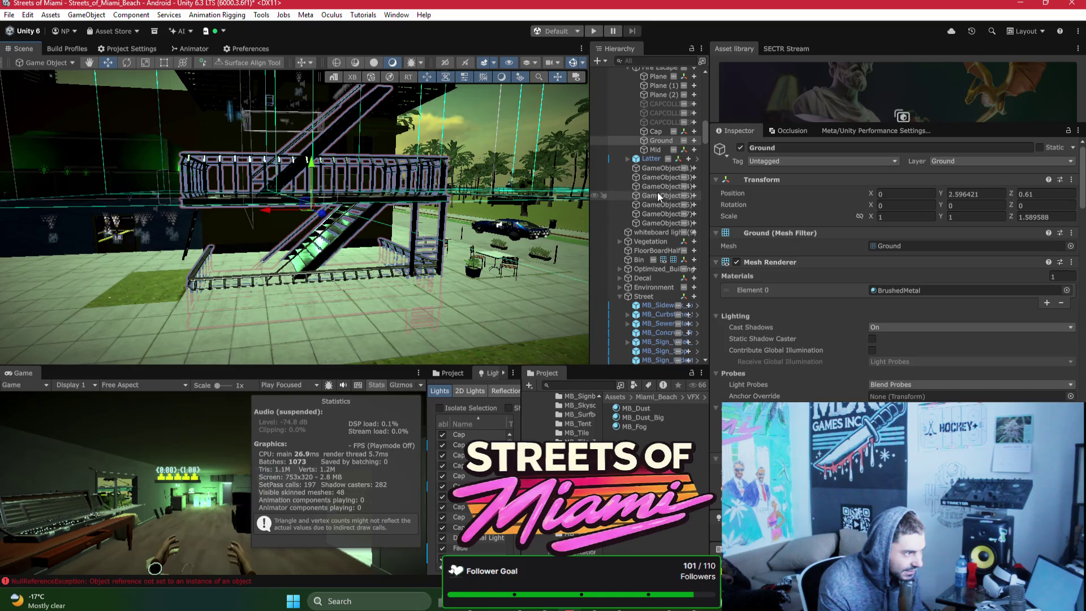
click(652, 150)
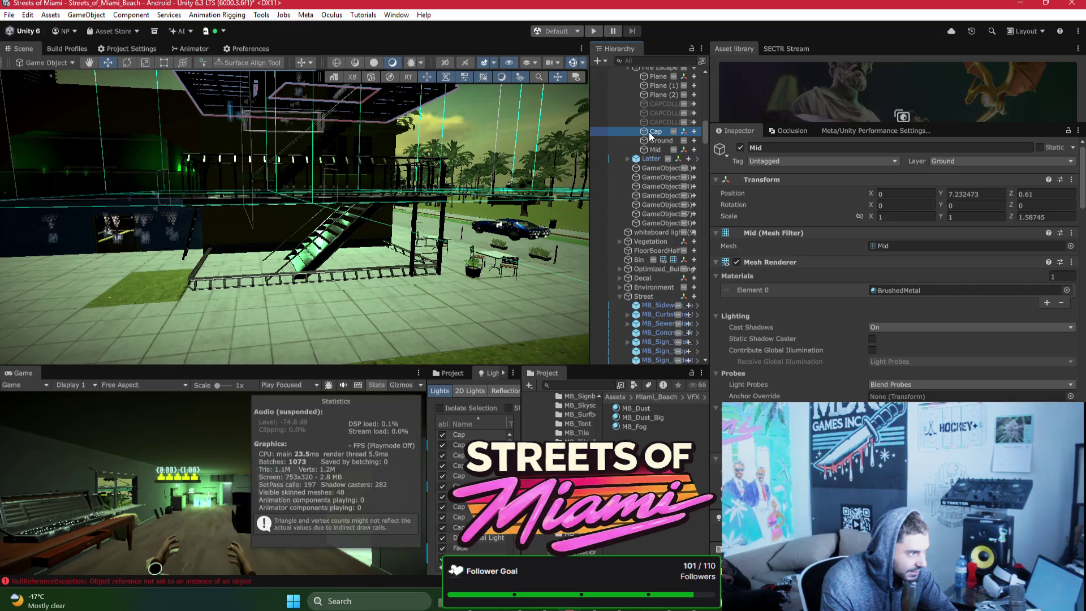
click(649, 132)
click(648, 140)
key(Delete)
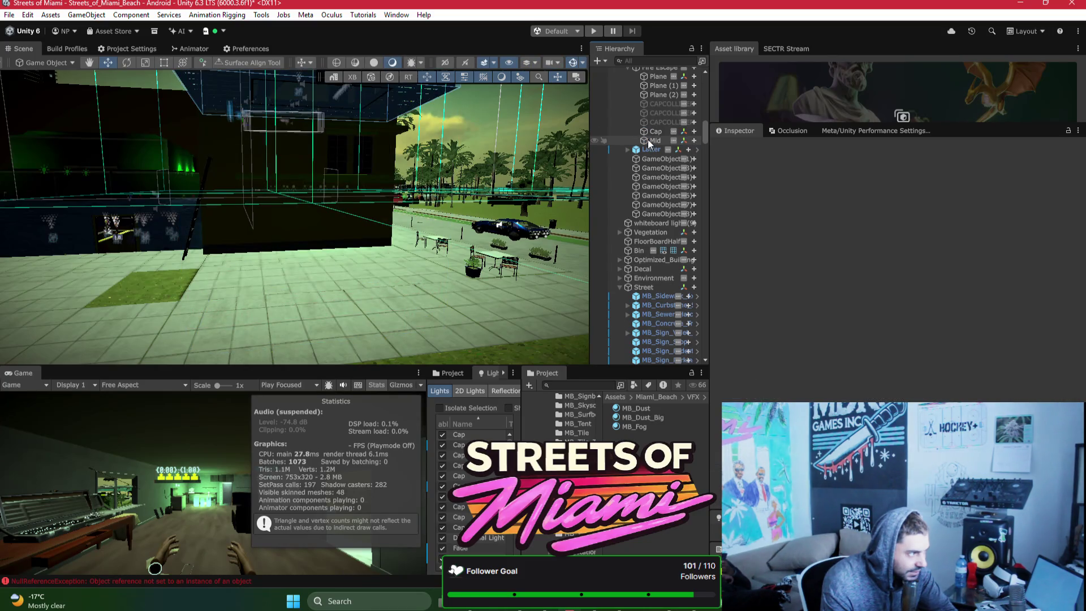
mouse_move(396, 181)
mouse_down()
mouse_move(414, 142)
mouse_move(414, 212)
mouse_up()
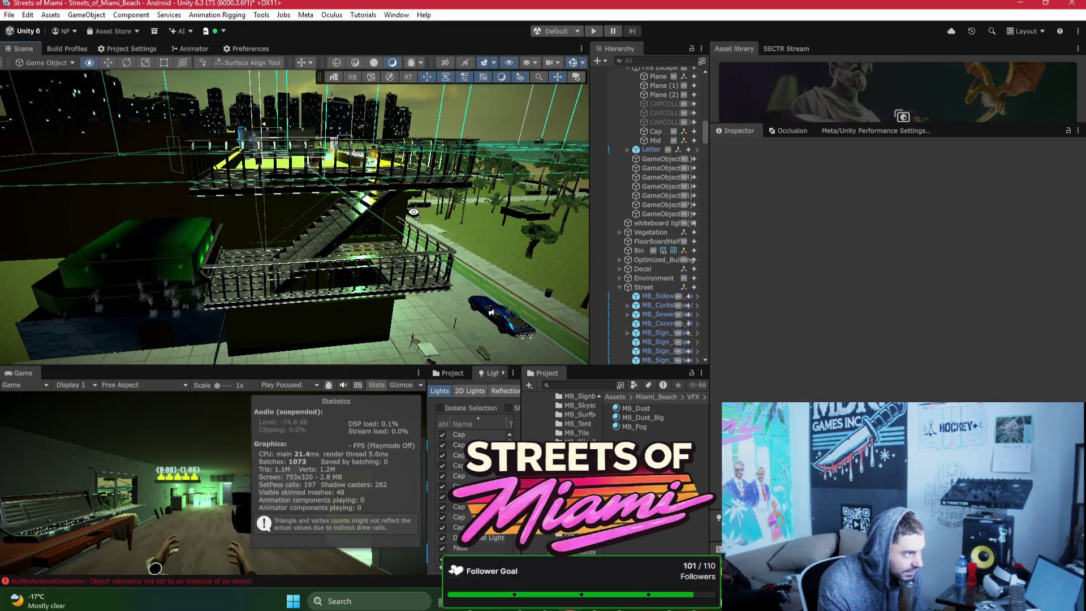
click(659, 134)
shift+click(657, 139)
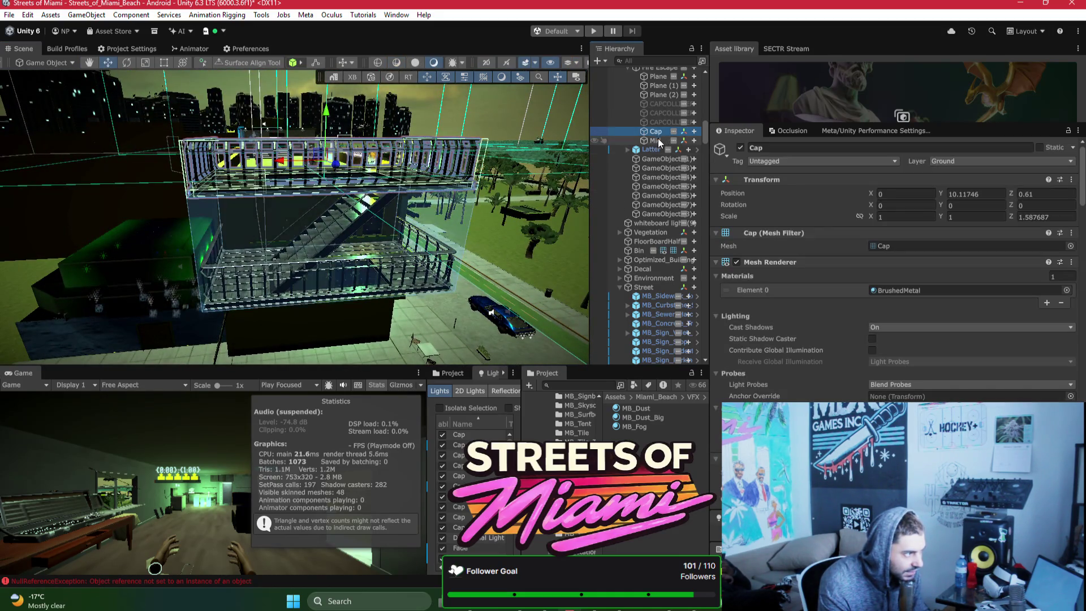
scroll(655, 142, up, 2)
ctrl+click(658, 121)
key(Delete)
click(658, 121)
ctrl+click(660, 121)
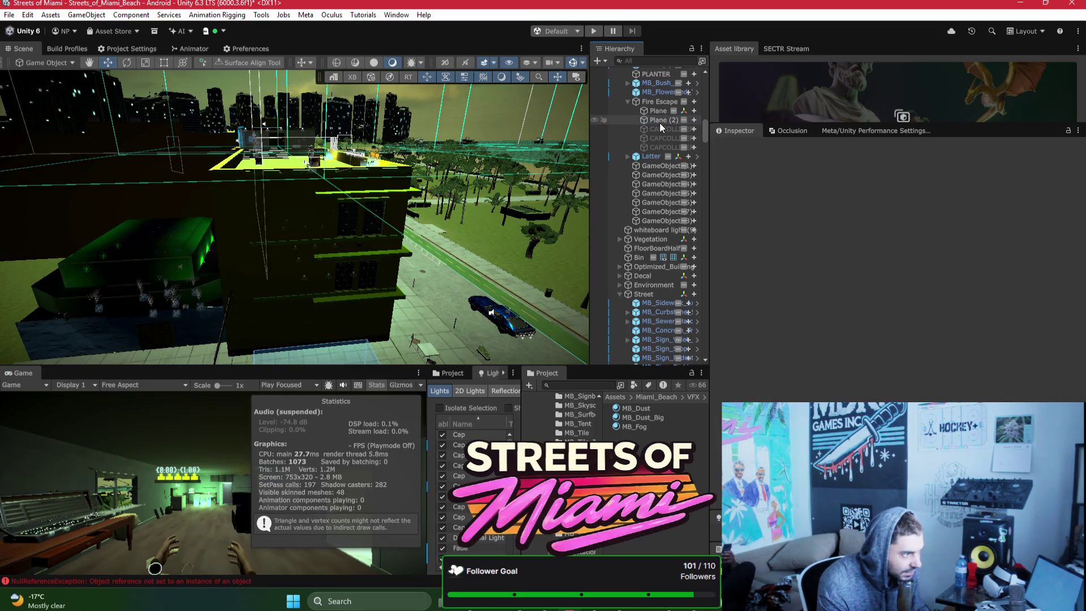
key(ctrl+z)
key(ctrl+z)
key(ctrl+z)
click(658, 129)
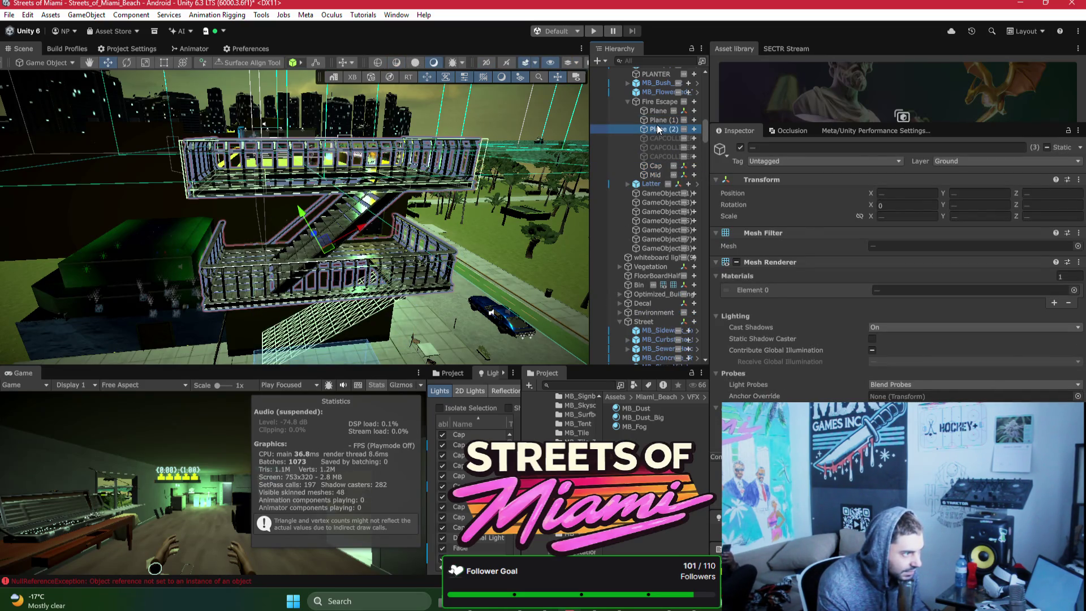
key(Delete)
click(658, 120)
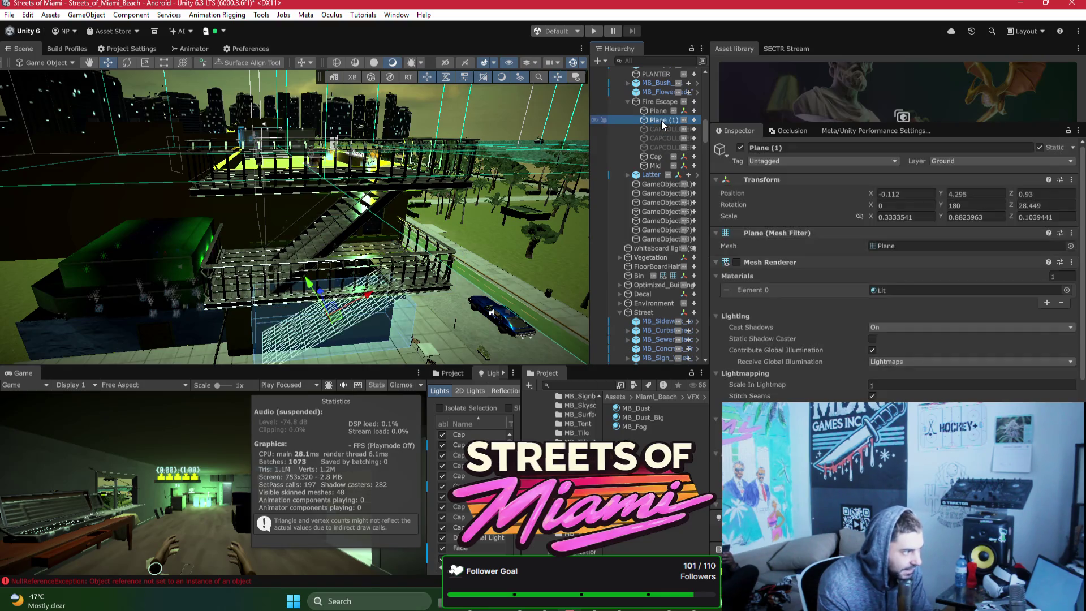
key(Delete)
click(657, 111)
ctrl+click(655, 147)
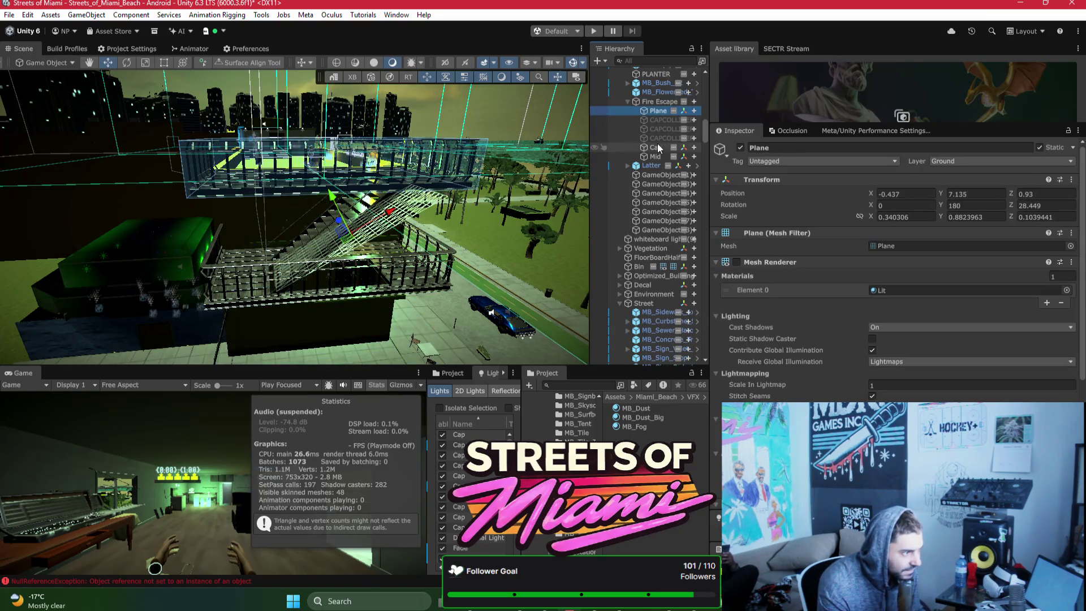
ctrl+click(655, 156)
mouse_move(430, 203)
mouse_down()
mouse_move(453, 192)
mouse_move(435, 154)
mouse_up()
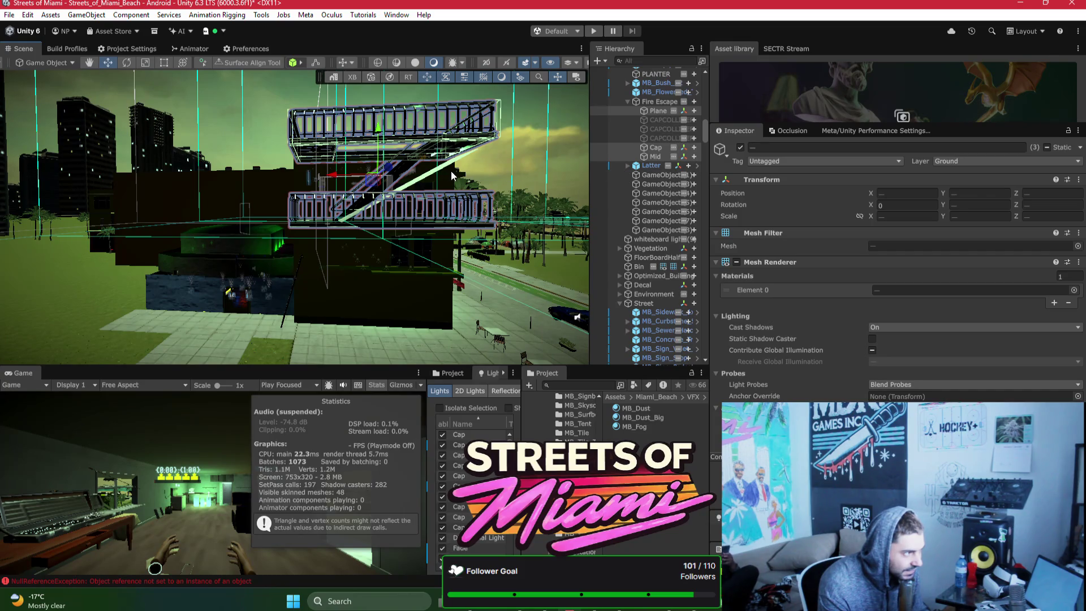
key(e)
mouse_move(433, 176)
mouse_down()
mouse_move(459, 225)
mouse_move(463, 319)
mouse_up()
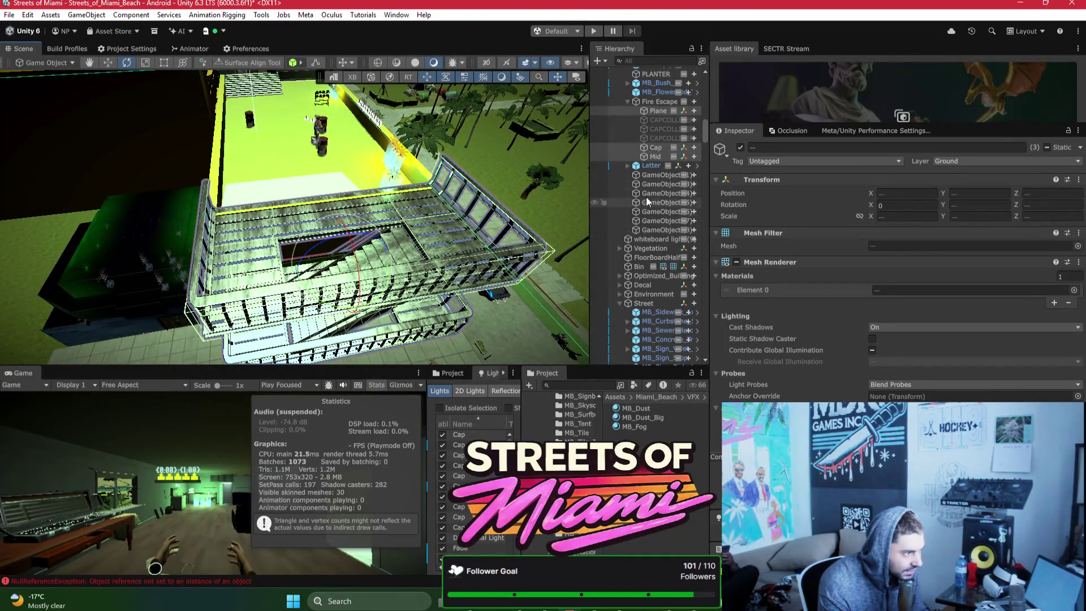
click(660, 183)
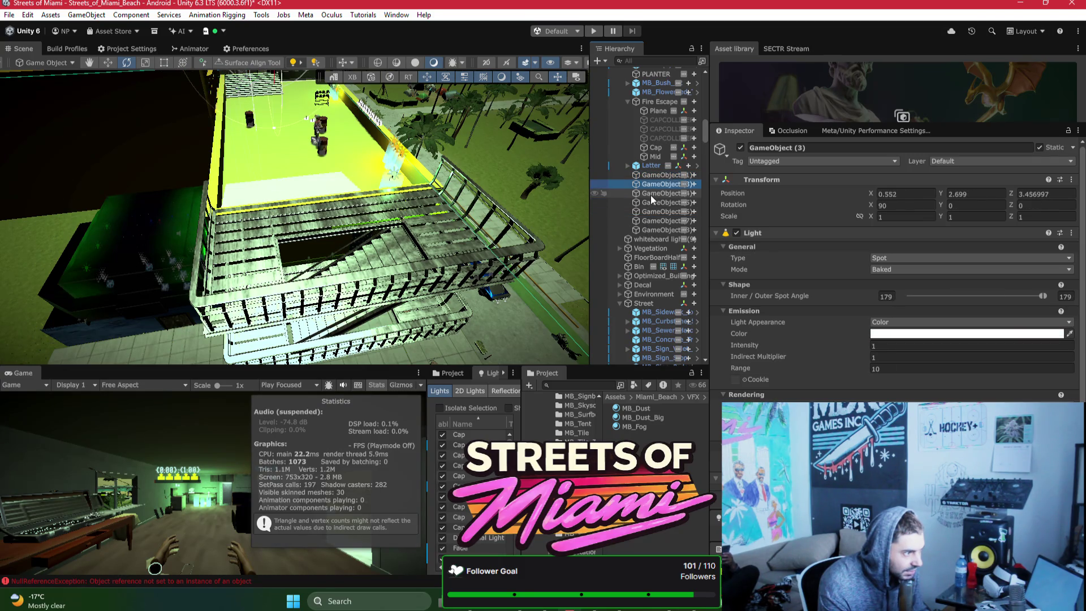
key(ctrl+z)
key(ctrl+z)
key(ctrl+z)
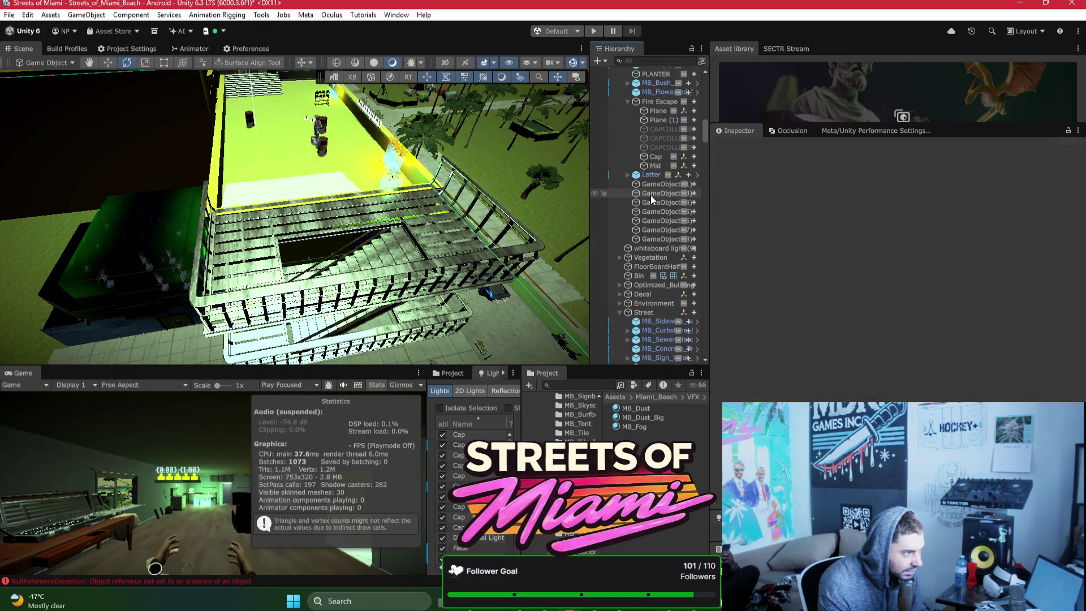
key(ctrl+z)
key(ctrl+z)
key(ctrl+z)
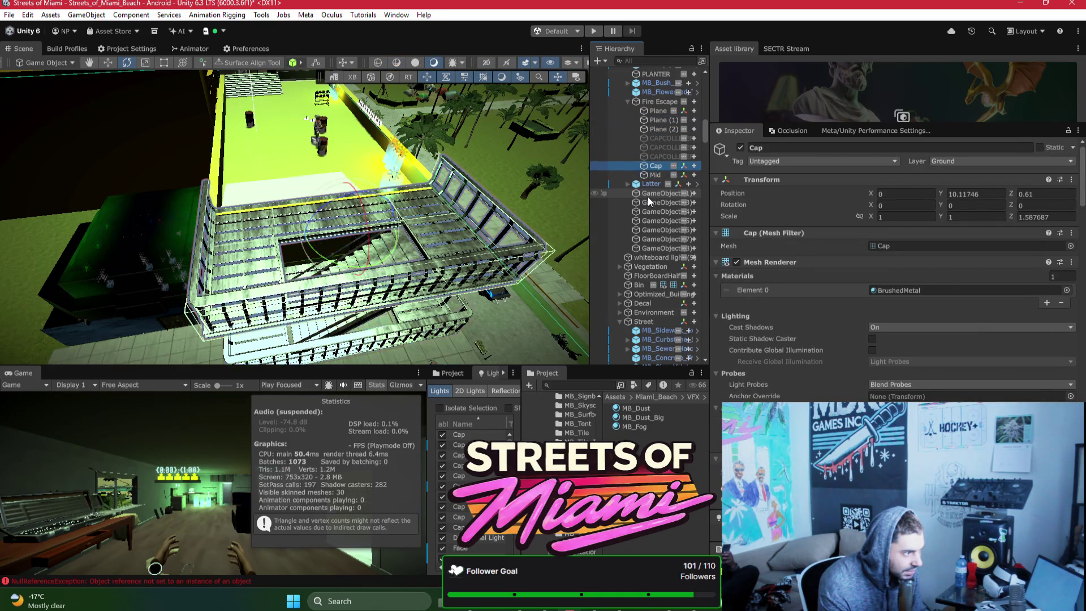
key(ctrl+z)
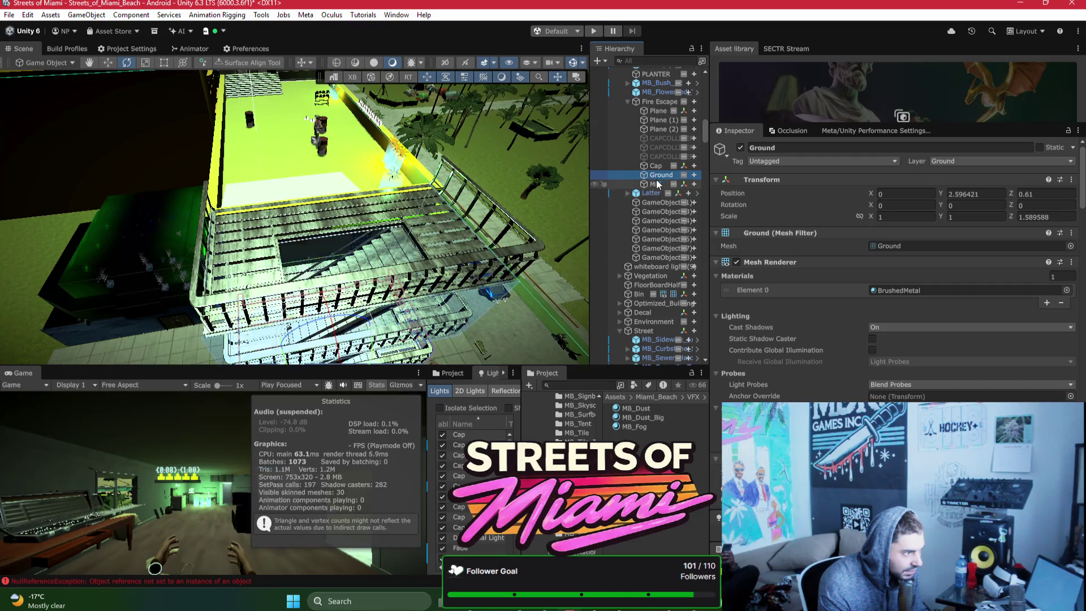
click(654, 104)
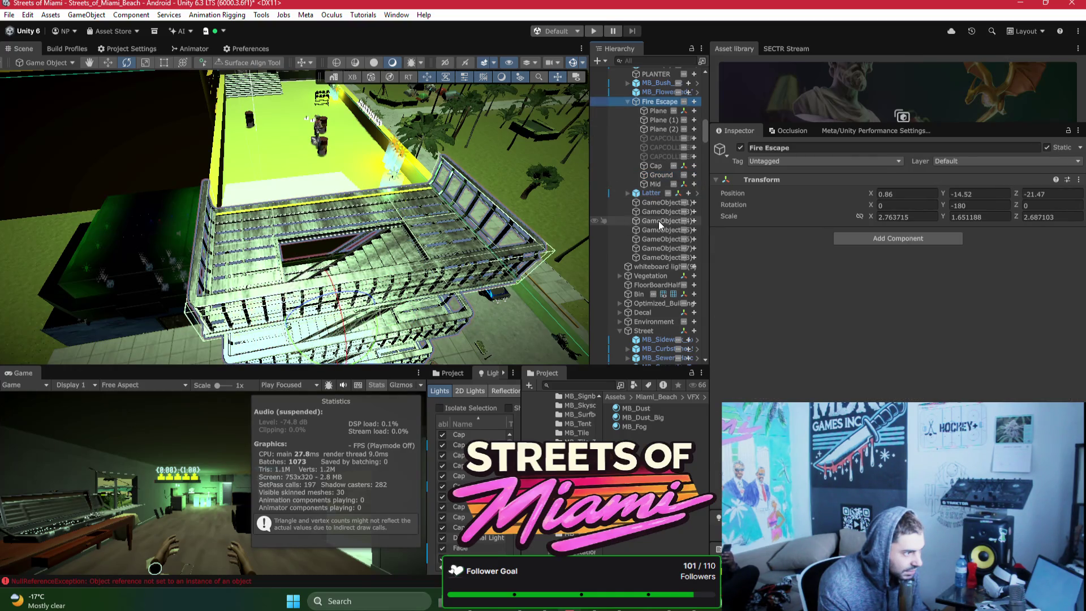
Step: Select the collider planes Plane through Plane (15) and orbit around them
scroll(658, 221, up, 3)
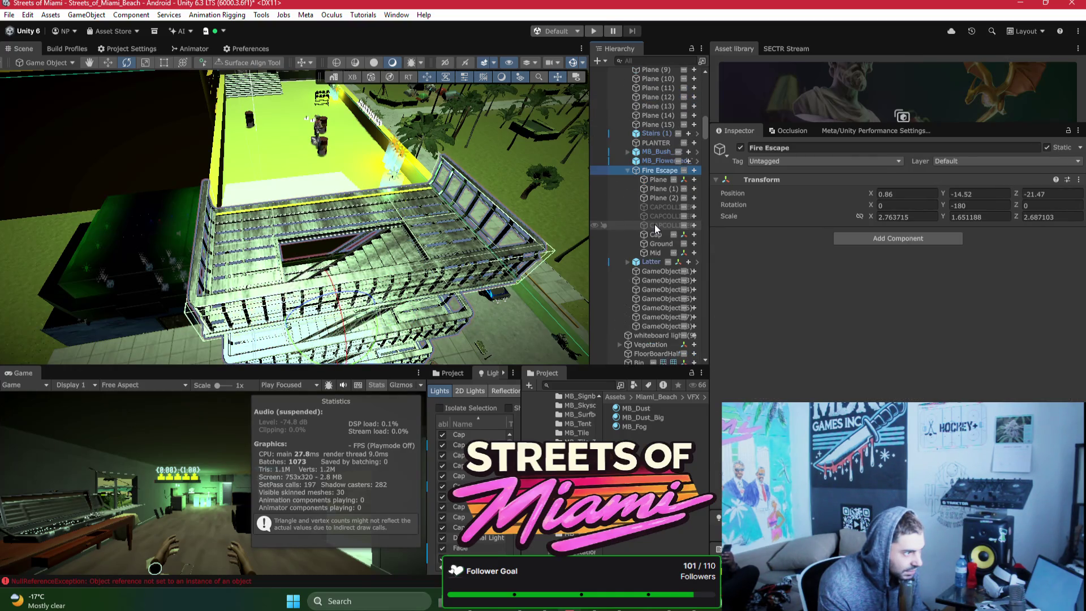
click(653, 125)
scroll(651, 119, up, 8)
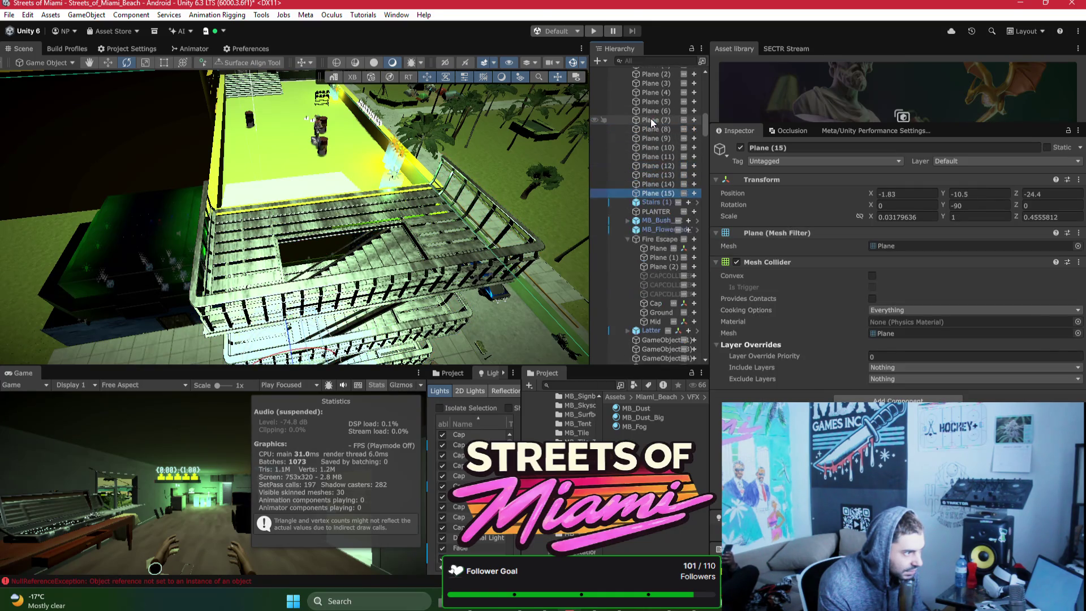
shift+click(653, 159)
drag(339, 169, 352, 127)
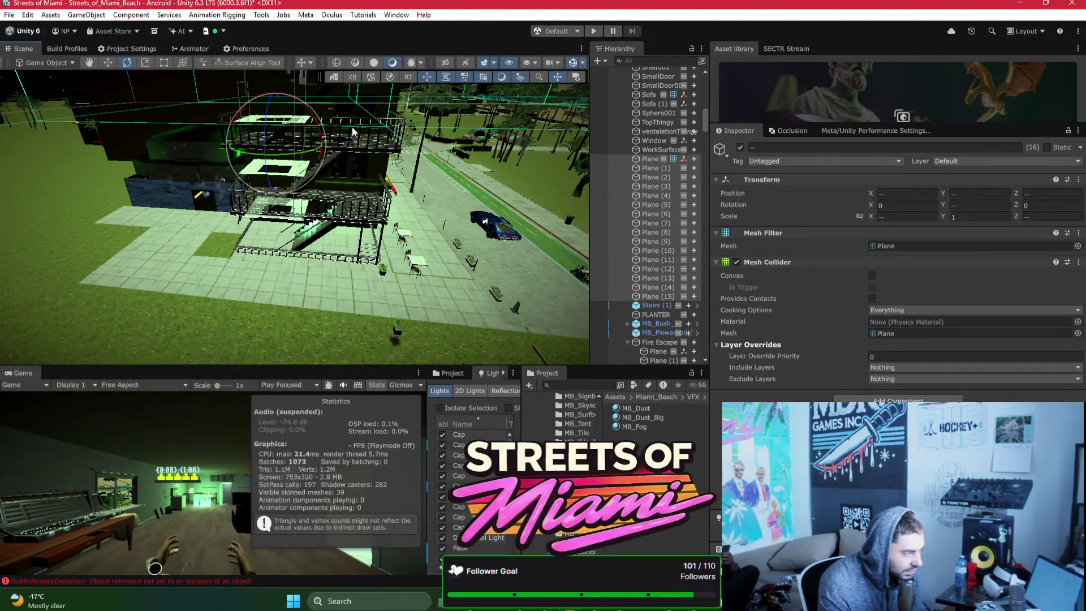
Step: Select the fire escape's Cap part and frame it on the rooftop
click(352, 127)
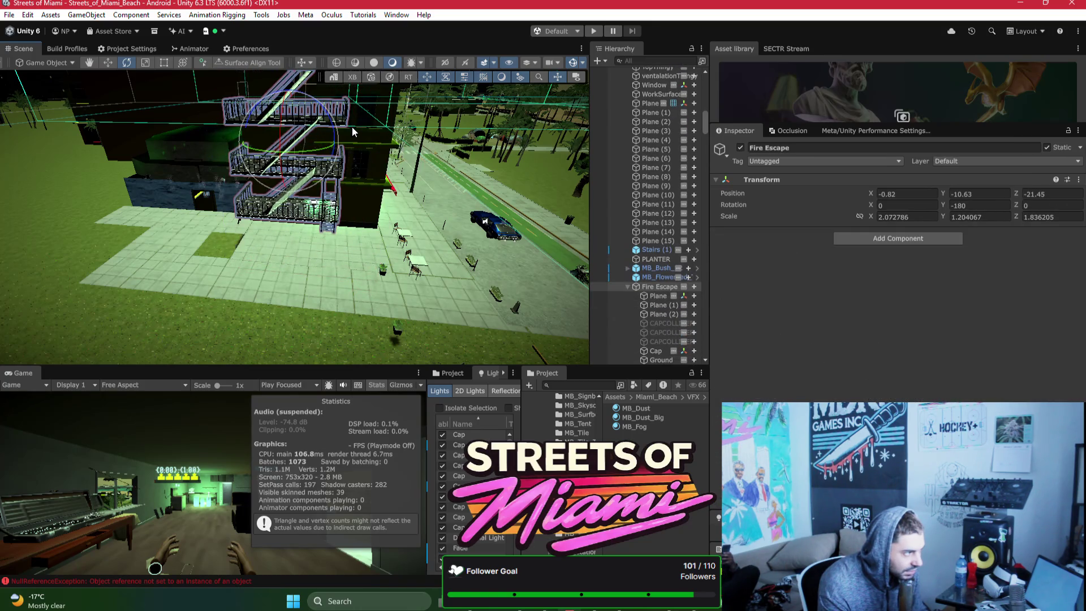
click(351, 126)
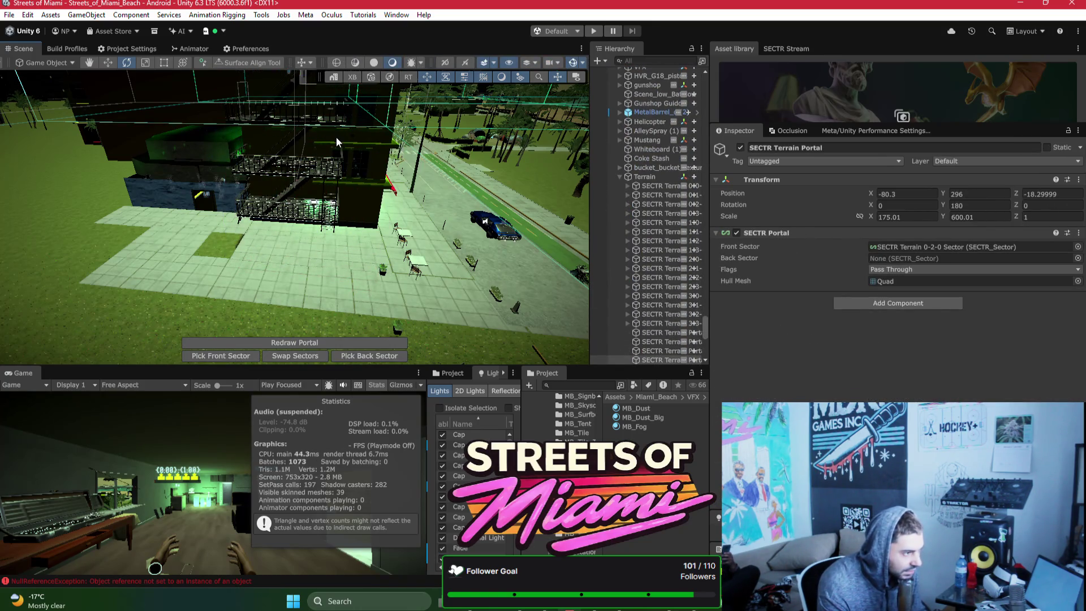
click(336, 137)
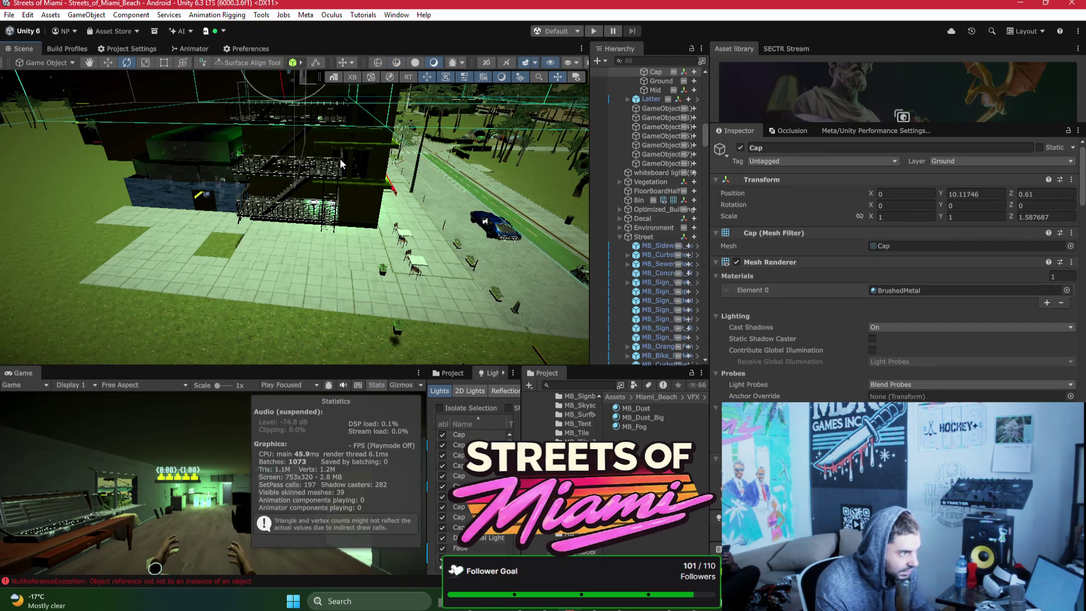
key(f)
Step: Reselect all sixteen planes with the Rect tool and inspect them along the stairs
scroll(656, 117, up, 10)
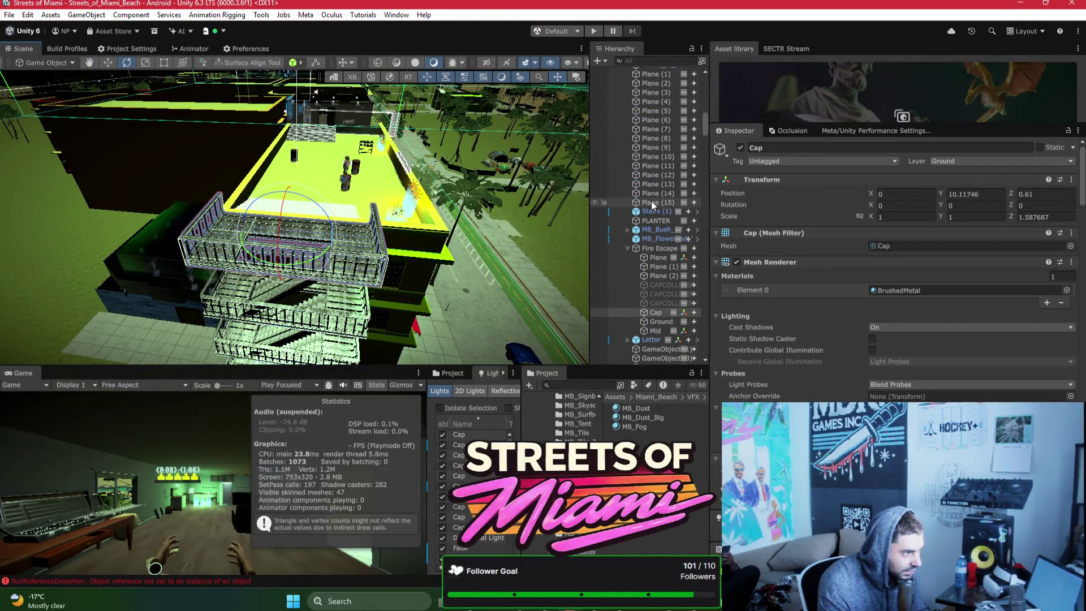
click(650, 202)
scroll(653, 169, up, 4)
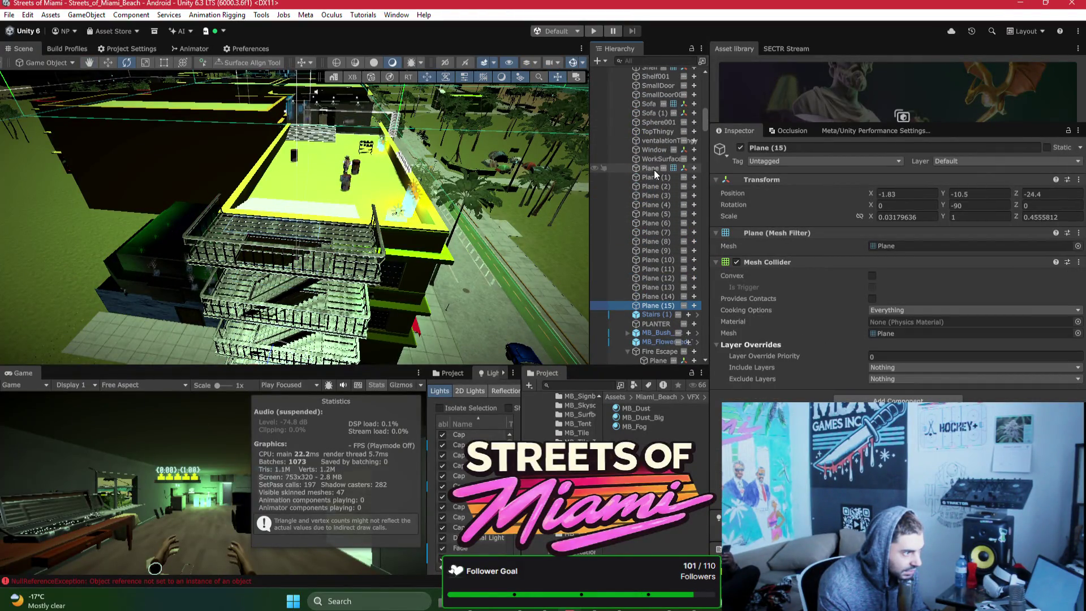
shift+click(653, 169)
scroll(656, 189, down, 4)
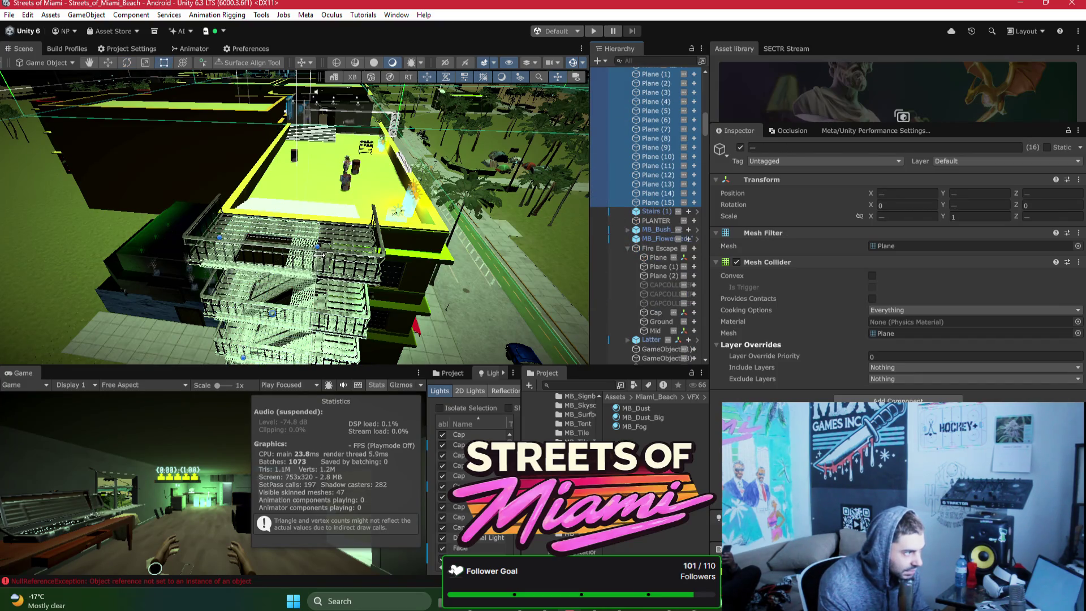
key(t)
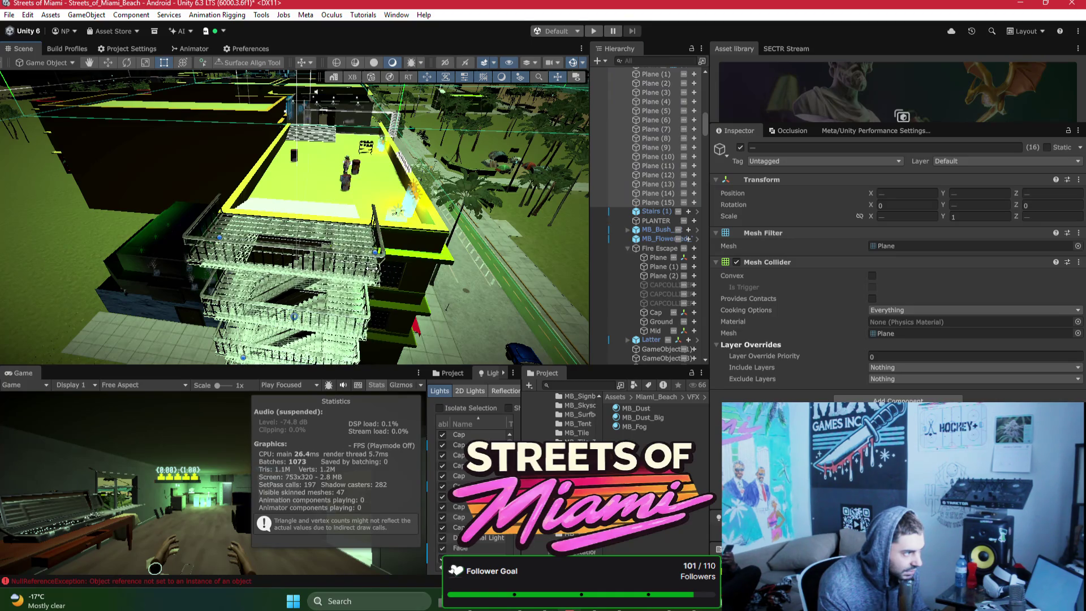
scroll(377, 310, up, 5)
scroll(378, 310, down, 8)
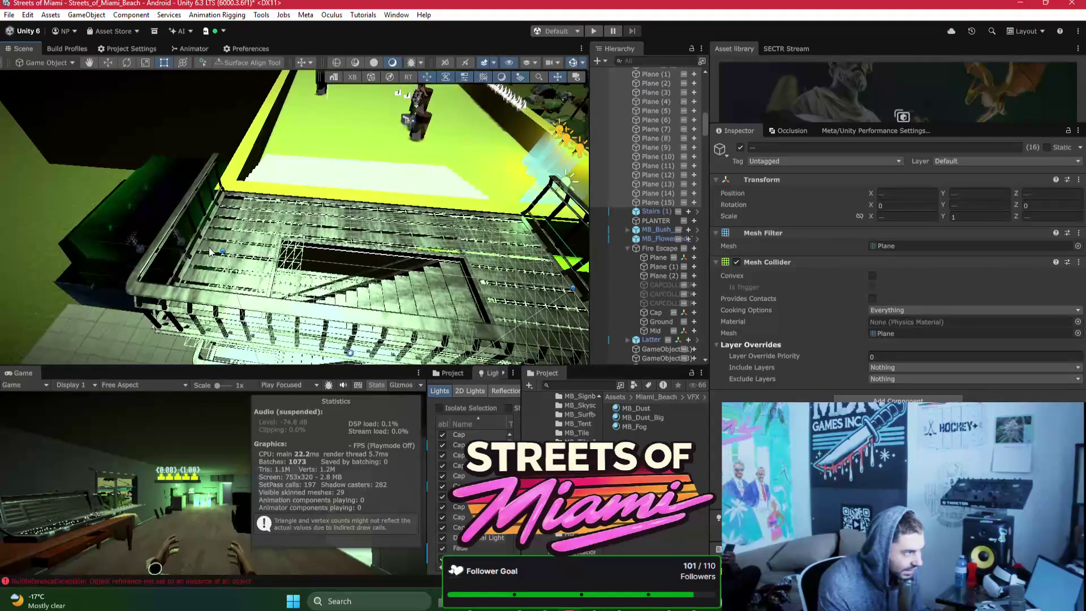
mouse_move(244, 252)
mouse_down()
mouse_move(259, 283)
mouse_move(272, 148)
mouse_move(255, 157)
mouse_move(360, 252)
mouse_up()
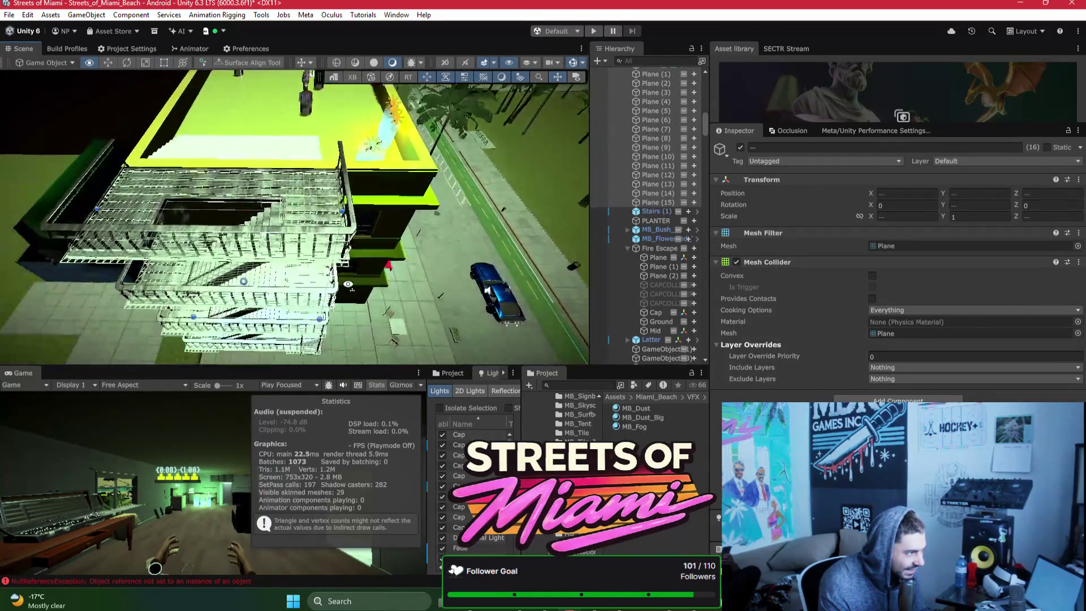
drag(357, 362, 357, 362)
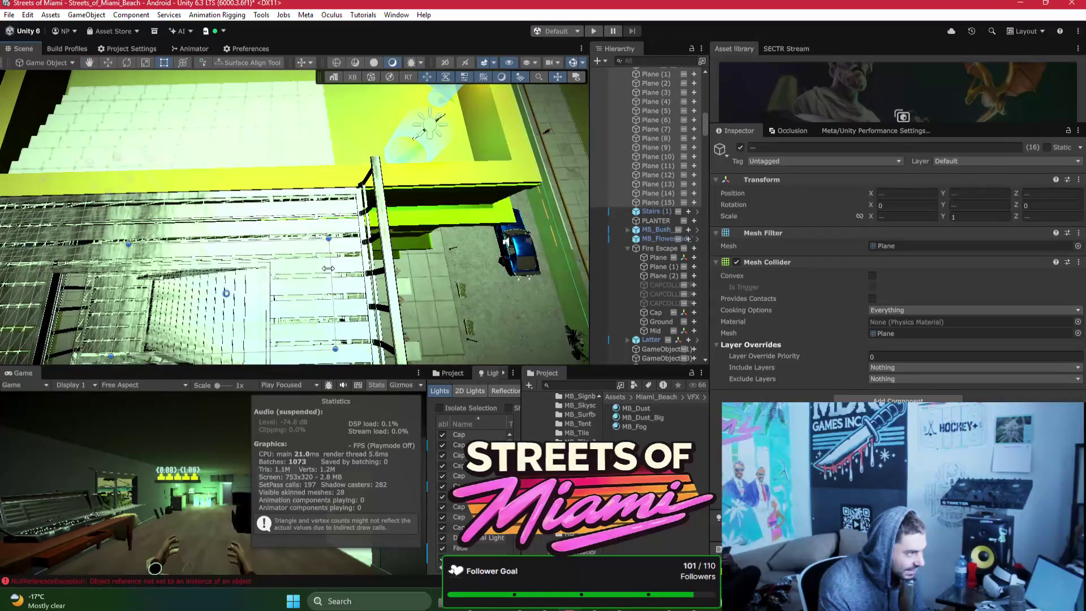
mouse_move(331, 270)
mouse_down()
mouse_move(152, 163)
mouse_move(193, 210)
mouse_move(481, 175)
mouse_move(478, 96)
mouse_move(450, 232)
mouse_move(474, 134)
mouse_up()
Step: Shrink the Latter ladder to about 0.012 scale and lower it to Y -10.802
click(403, 236)
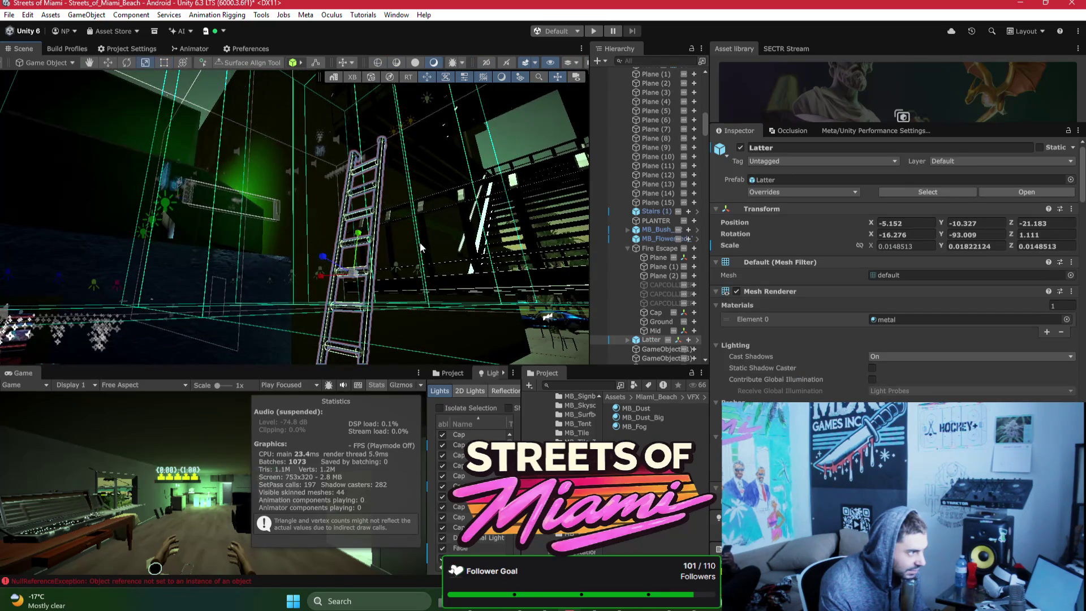
drag(421, 246, 380, 254)
drag(391, 205, 377, 205)
key(w)
mouse_move(397, 168)
mouse_down()
mouse_move(397, 232)
mouse_move(280, 250)
mouse_move(301, 272)
mouse_move(386, 242)
mouse_up()
Step: Tilt the ladder to X rotation -20.955, checking its lean from several angles
key(e)
key(w)
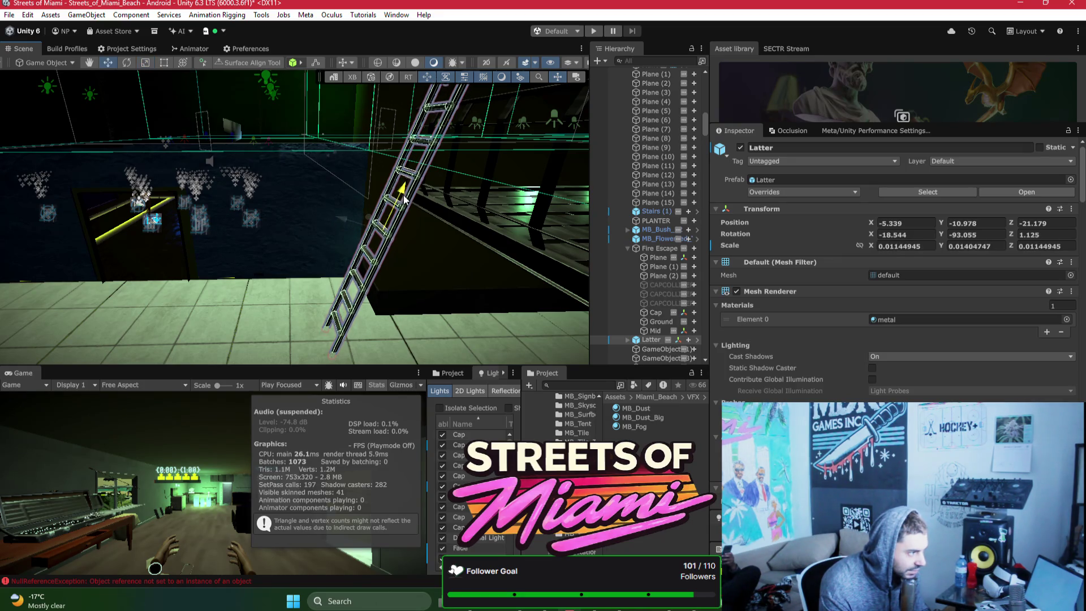
mouse_move(408, 199)
mouse_down()
mouse_move(372, 221)
mouse_move(611, 253)
mouse_move(348, 260)
mouse_move(369, 212)
mouse_up()
key(e)
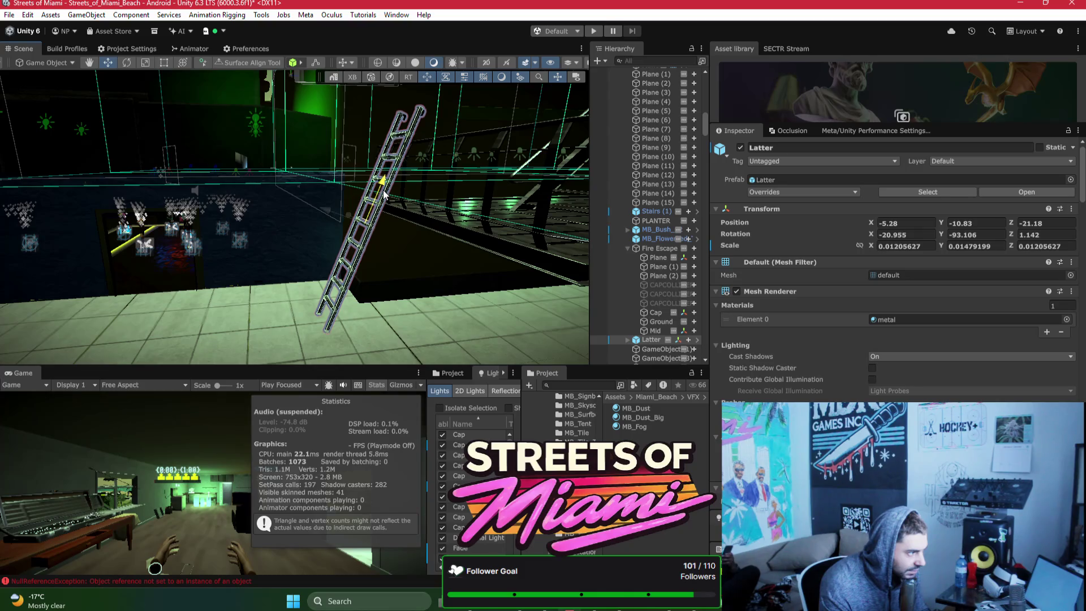
drag(385, 194, 349, 214)
key(e)
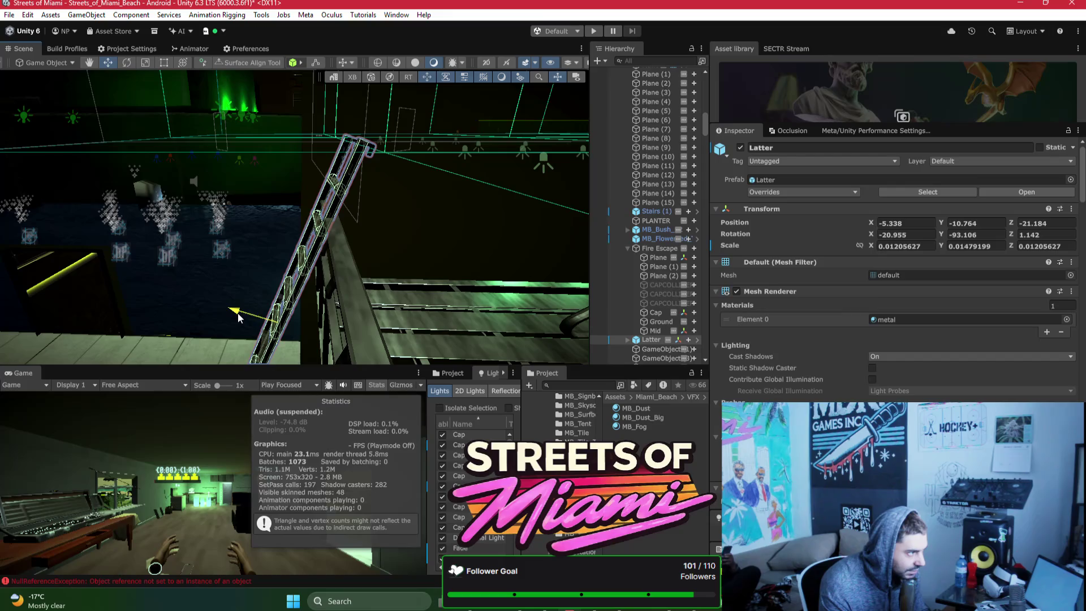
mouse_move(238, 317)
mouse_down()
mouse_move(301, 308)
mouse_move(278, 252)
mouse_move(306, 247)
mouse_move(353, 133)
mouse_up()
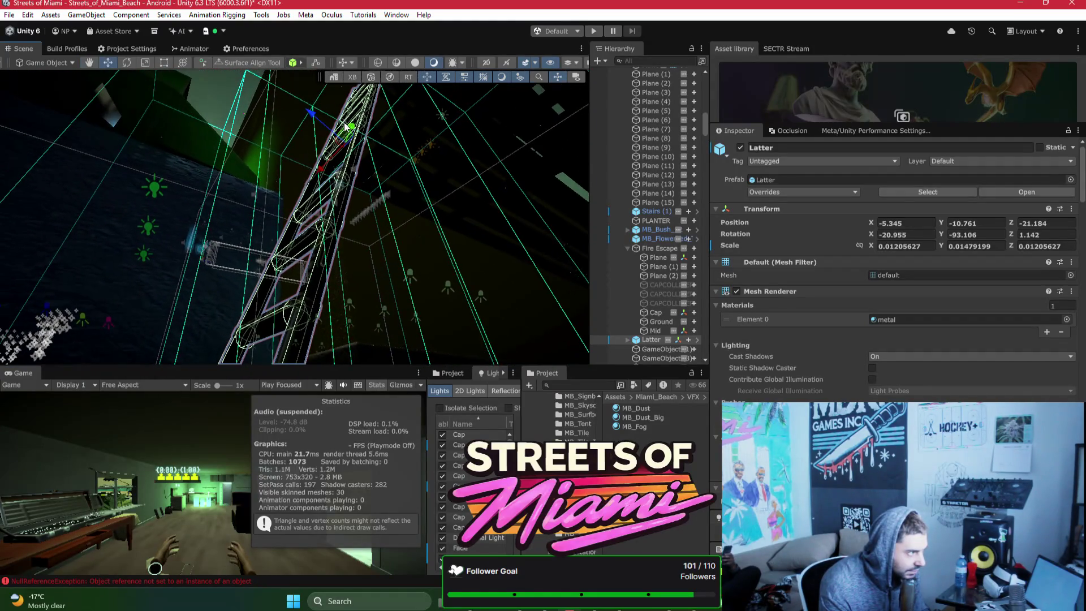
click(348, 129)
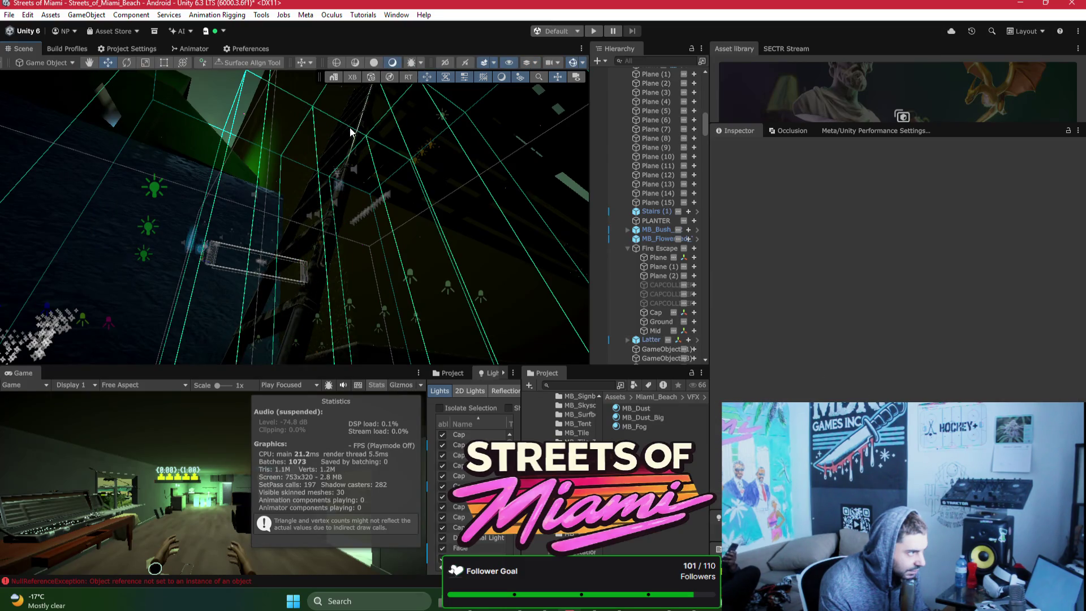
click(351, 131)
drag(351, 132, 330, 191)
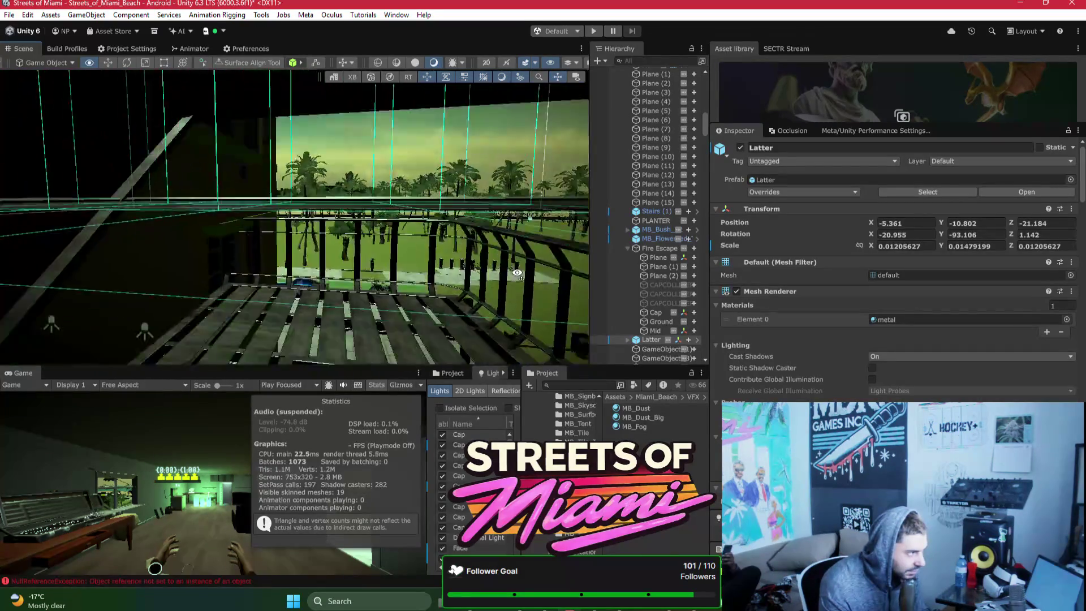
mouse_move(249, 279)
mouse_down()
mouse_move(431, 378)
mouse_move(260, 249)
mouse_move(127, 264)
mouse_move(229, 258)
mouse_move(266, 233)
mouse_move(423, 212)
mouse_move(261, 291)
mouse_up()
click(261, 290)
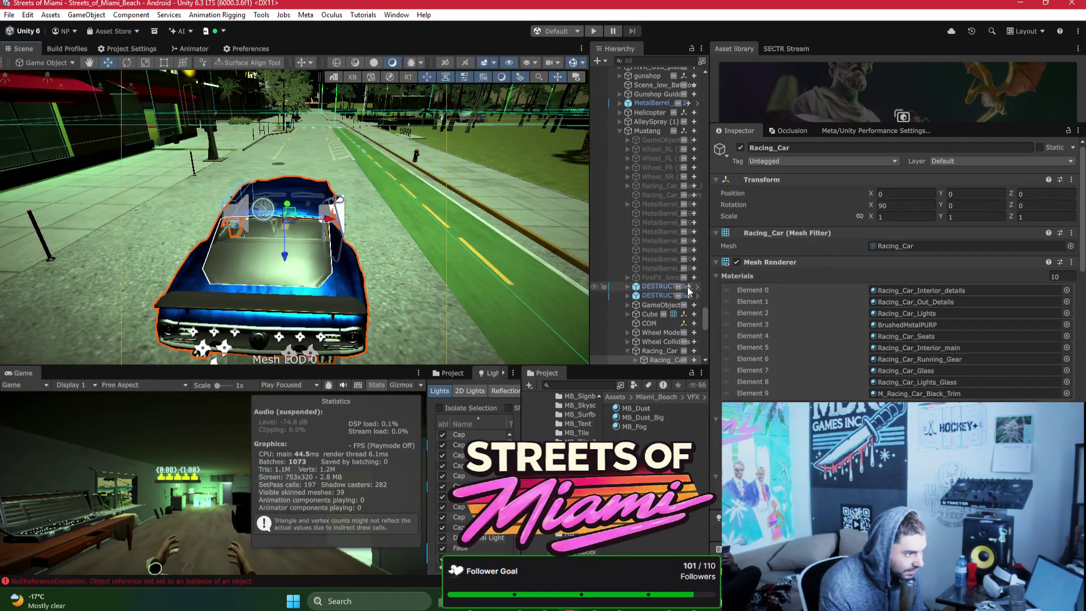
Step: Select the Mustang and scroll down to its VR Vehicle Seating script
click(645, 131)
scroll(864, 244, down, 5)
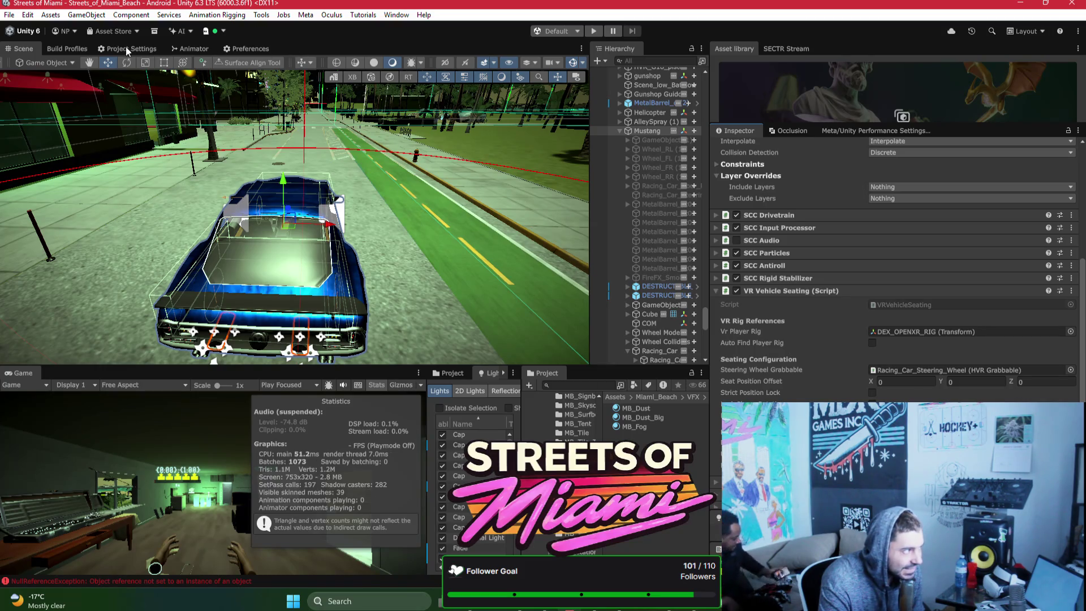
Step: Build the Android APK over Streets of Miami_alpha_test_DONOTRELEASE.apk, accepting the replace and missing project ID prompts
click(58, 50)
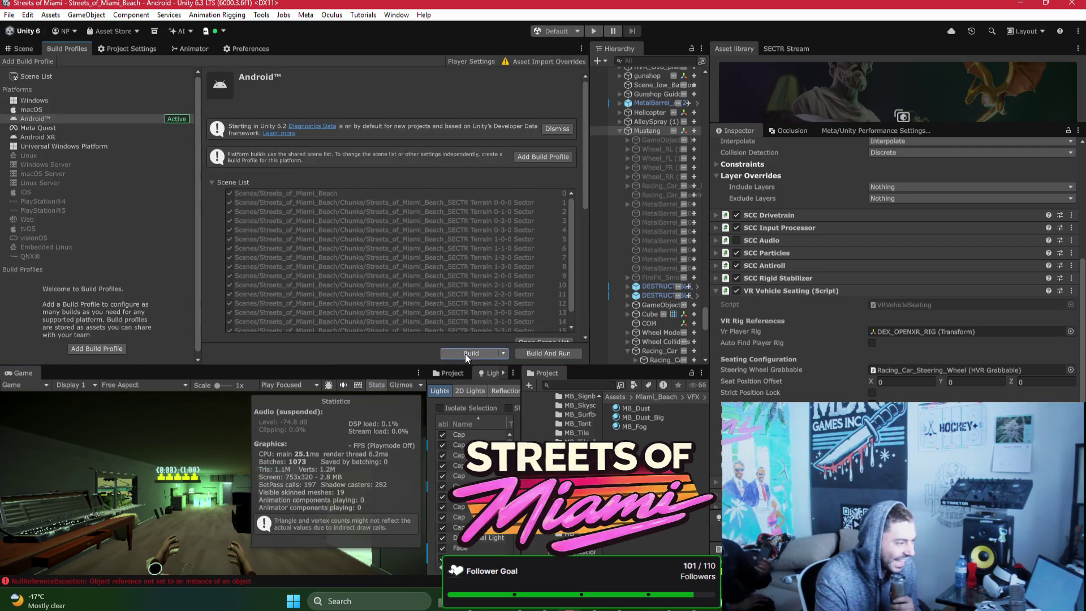
click(470, 353)
click(578, 406)
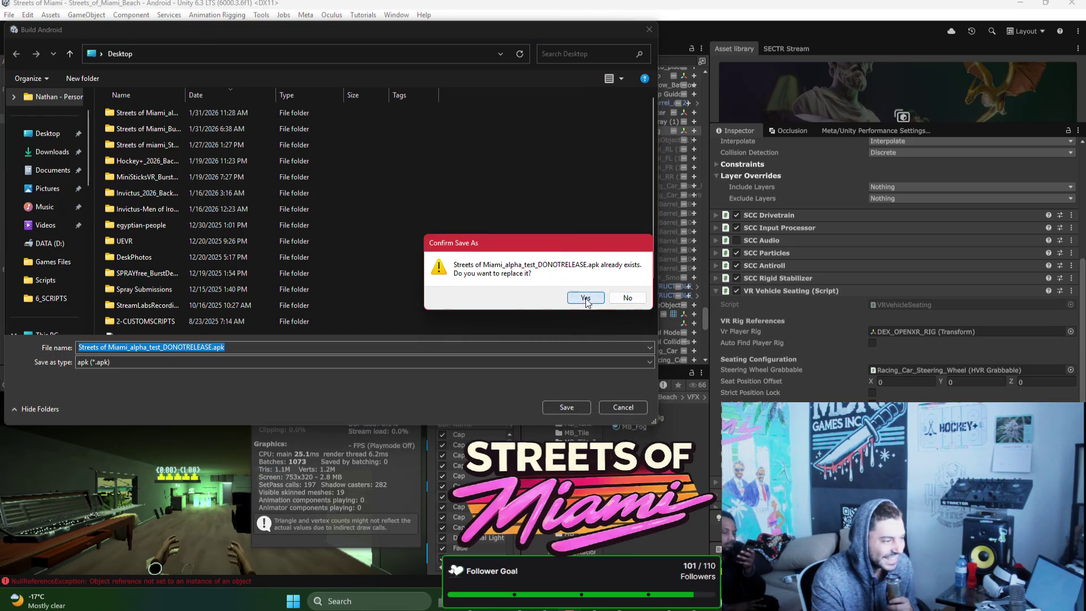
click(586, 297)
click(568, 314)
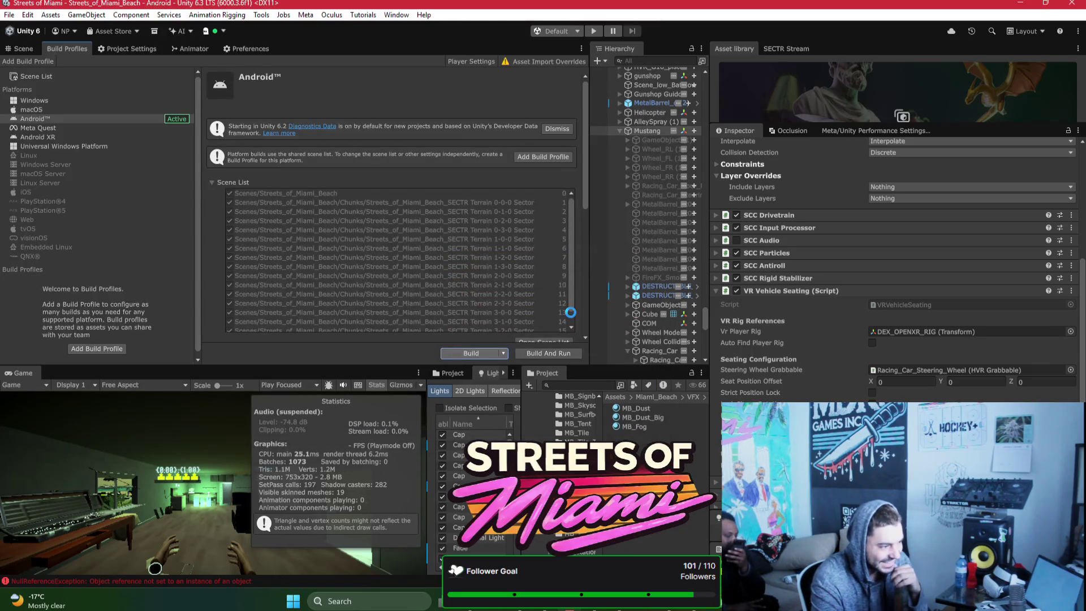
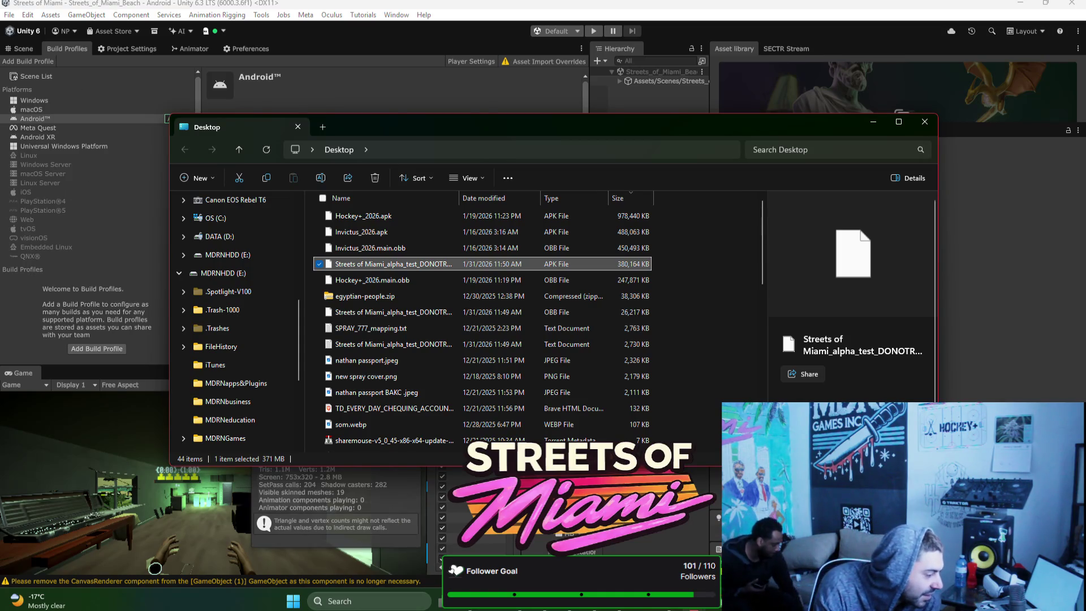
Step: Switch to Meta Quest Developer Hub and start an upload on the Streets of Miami ALPHA channel
key(alt+Tab)
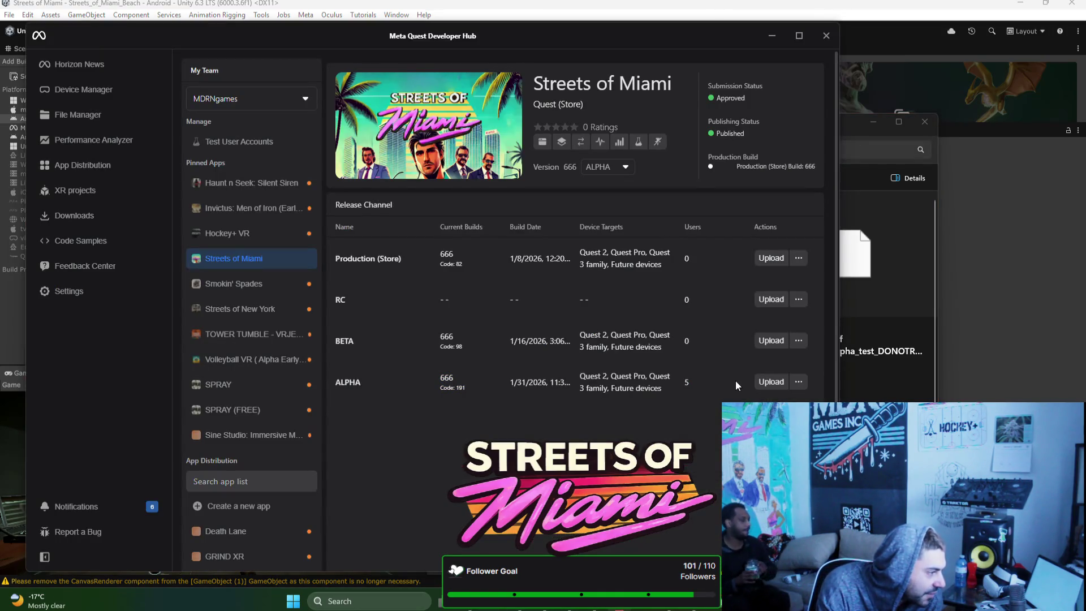
click(771, 381)
Step: Go through the Upload Build dialog and upload the new build to the ALPHA channel
click(555, 486)
click(554, 486)
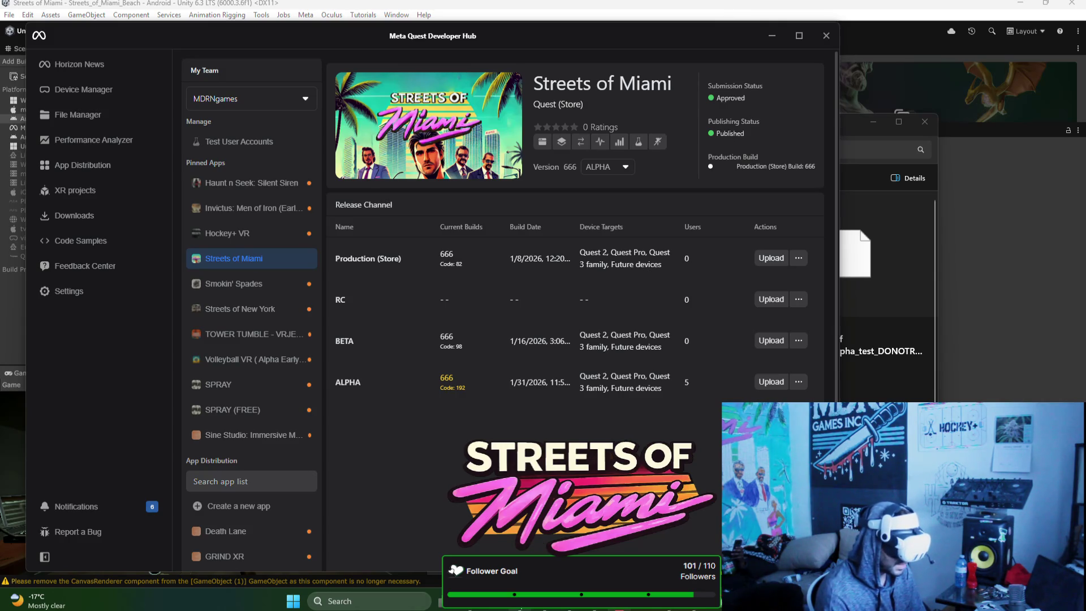
key(alt+Tab)
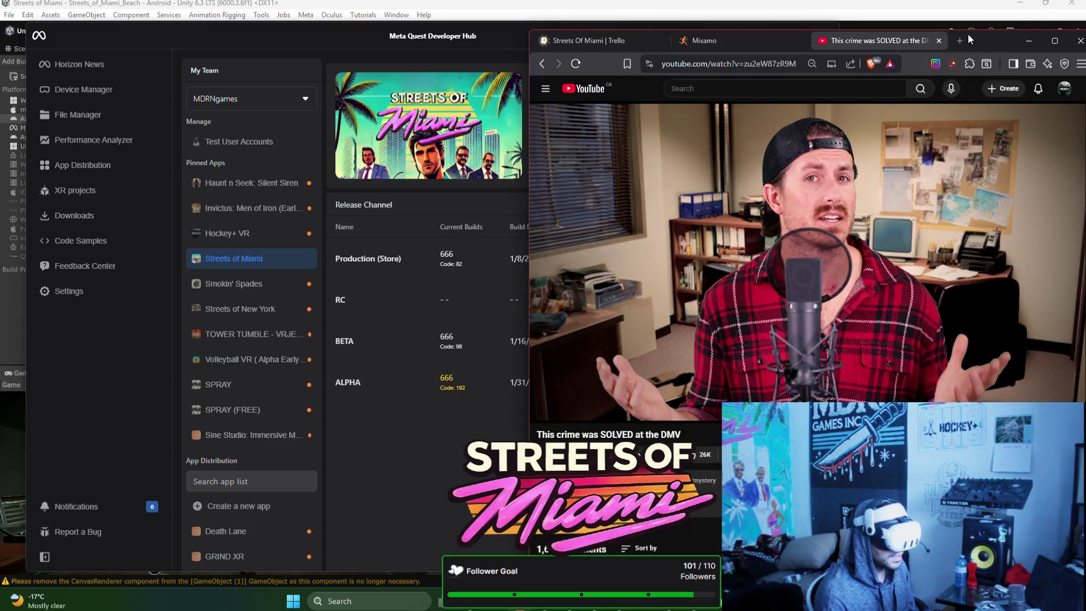
Step: Open the Meta Horizon casting page in a new Brave tab via 'oculu'
click(959, 42)
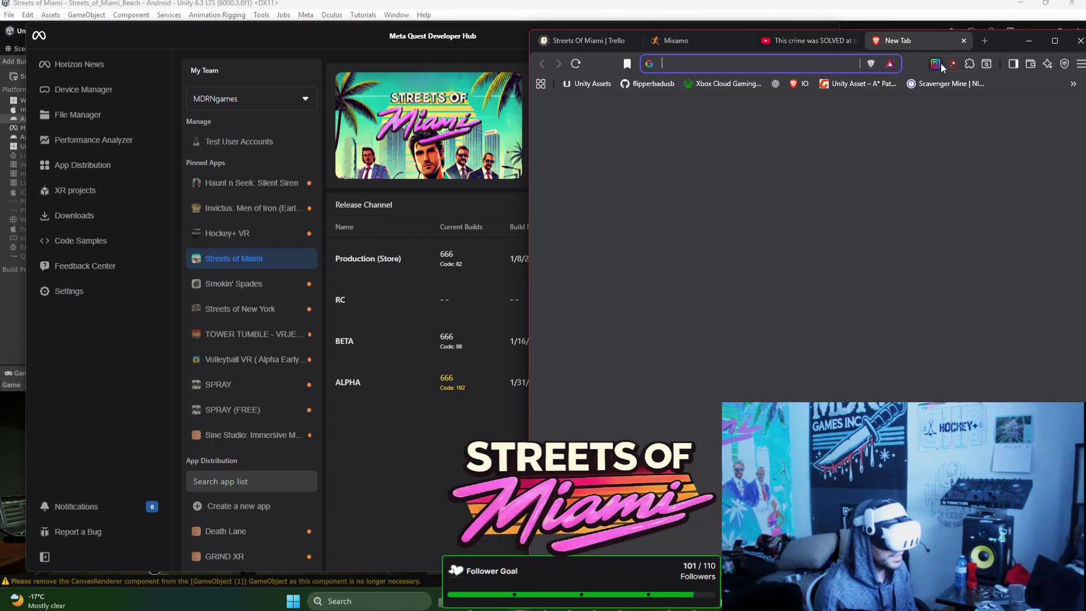
text(oculu)
key(Return)
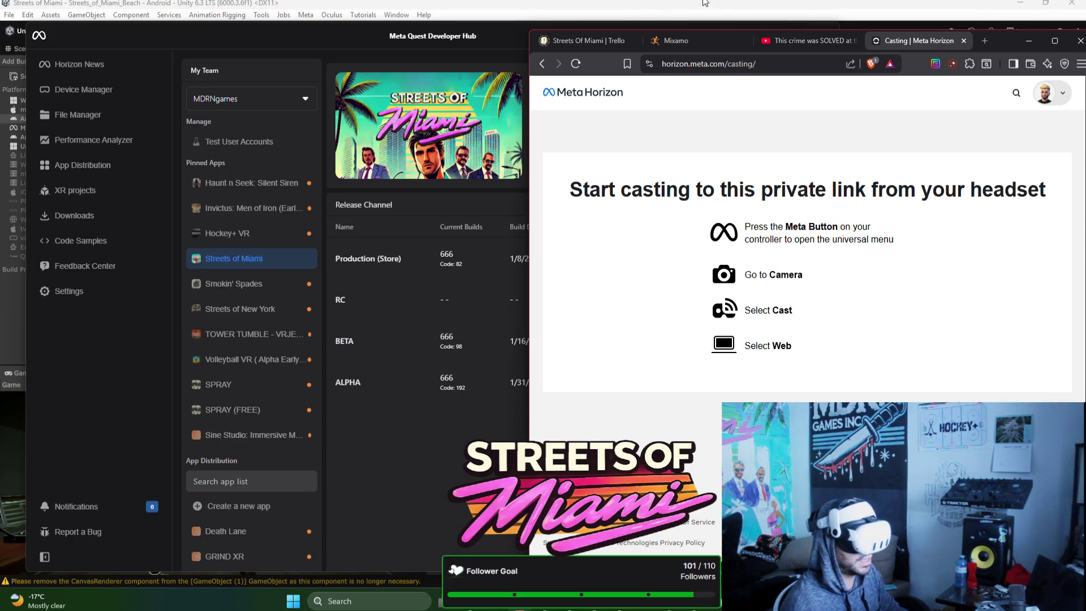
Step: Search the web for 'sneako' in a new tab
click(983, 41)
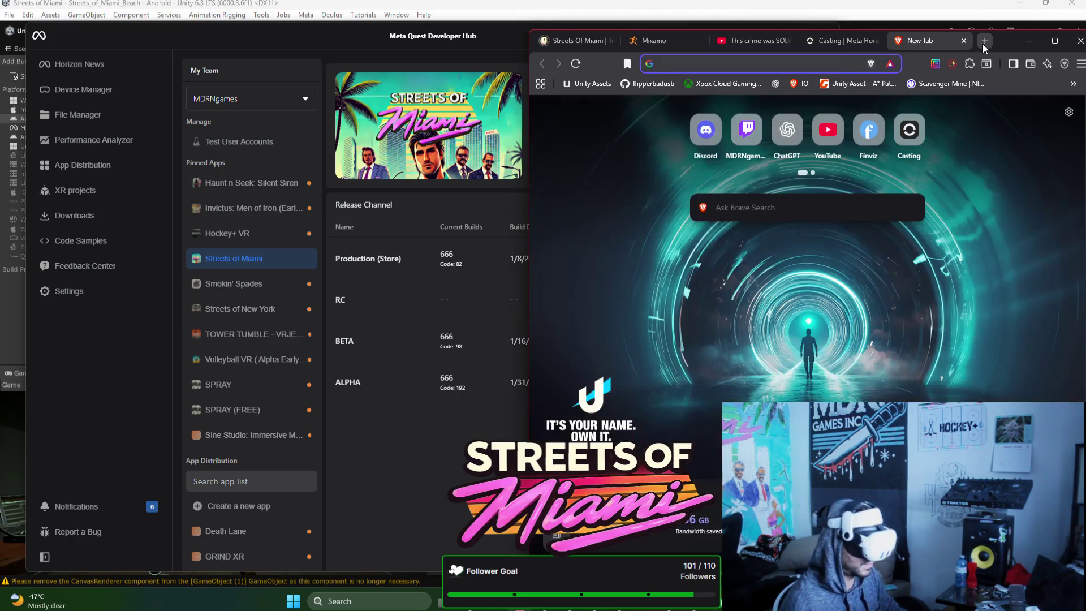
text(sneako)
key(Return)
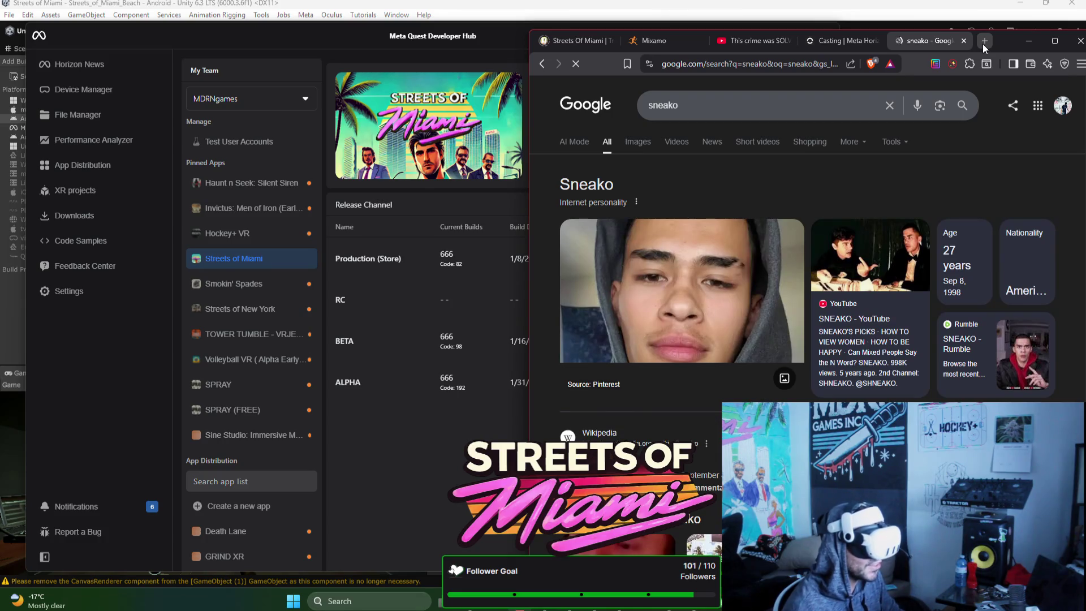
Step: Search 'streamer with glasses' and open the He Faked Death video on YouTube
click(985, 41)
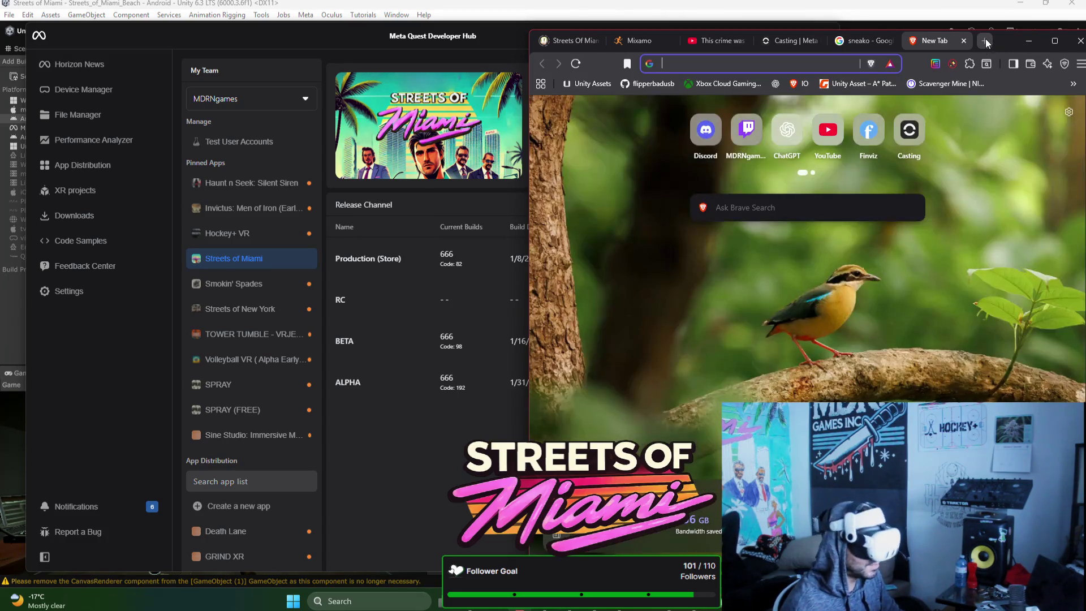
text(streamer with glasses)
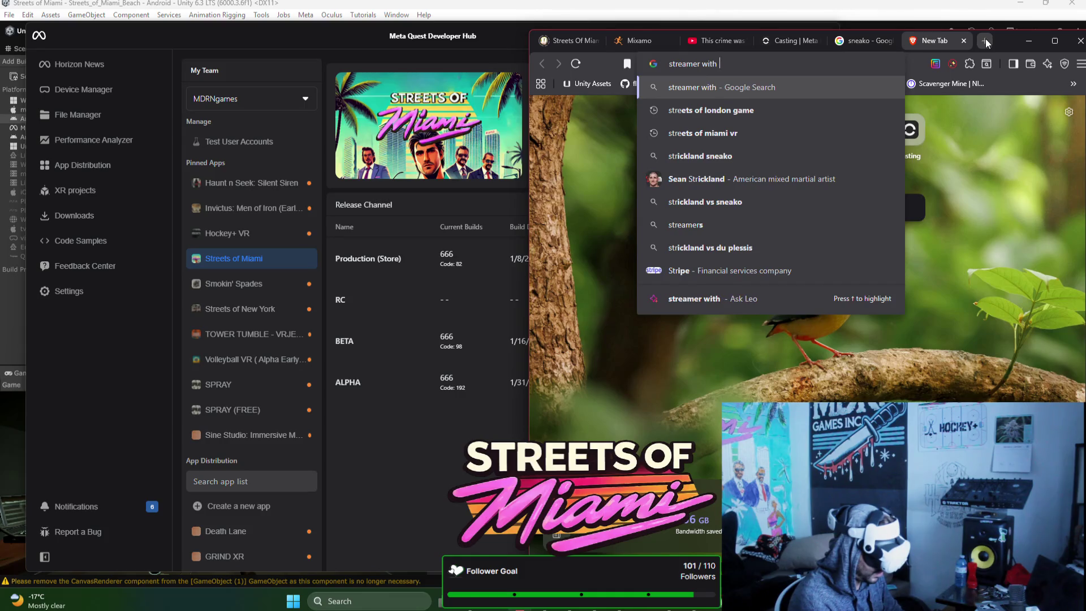
key(Return)
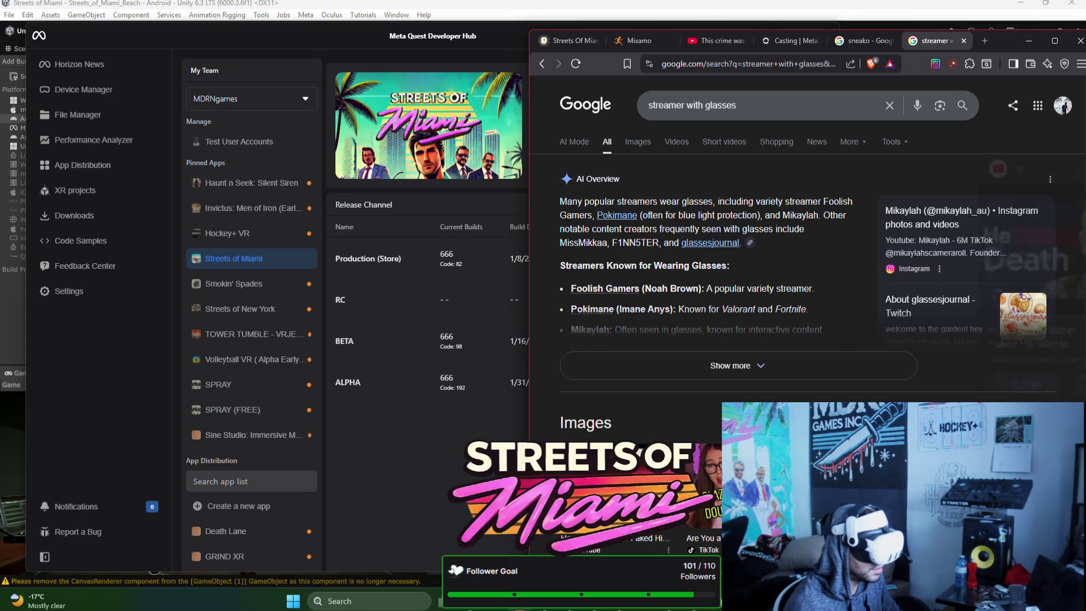
click(622, 498)
click(1003, 274)
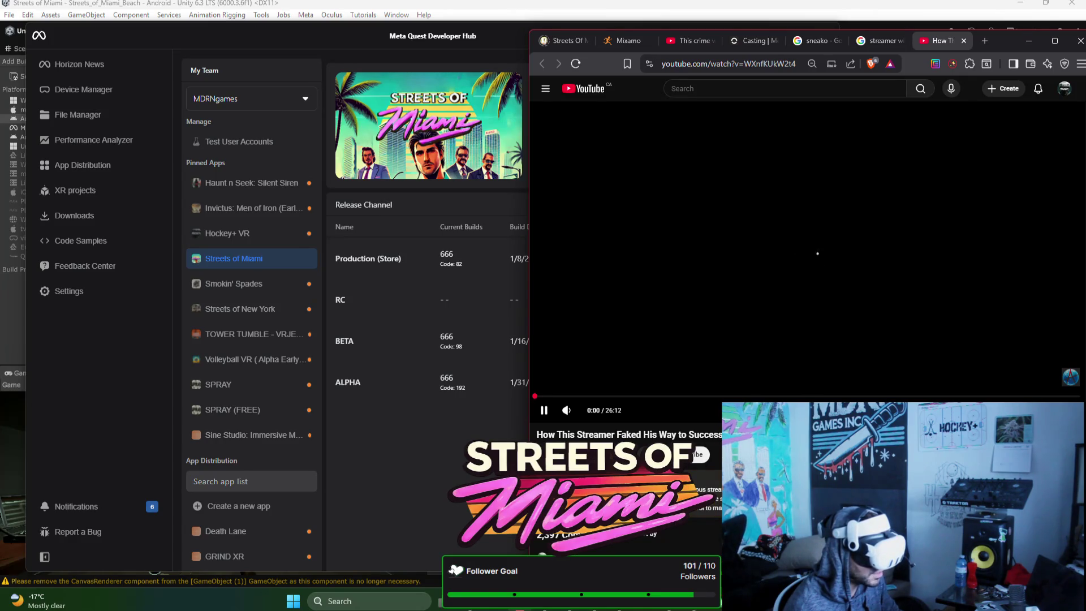
scroll(756, 388, down, 4)
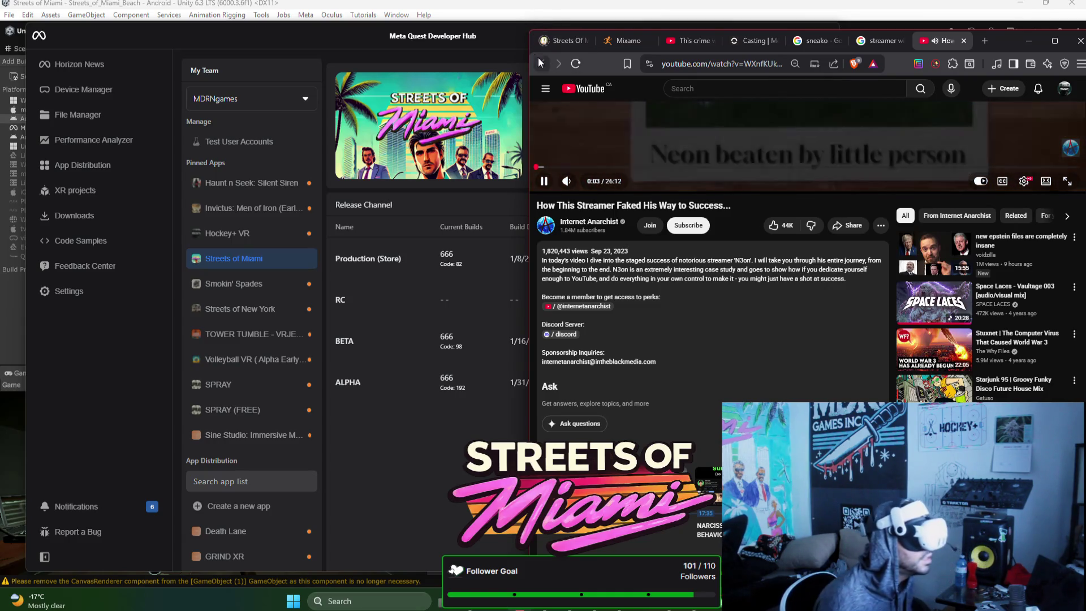
Step: Search 'n3on', show its image results full-screen, and preview the Genius image
click(768, 59)
text(n3on&)
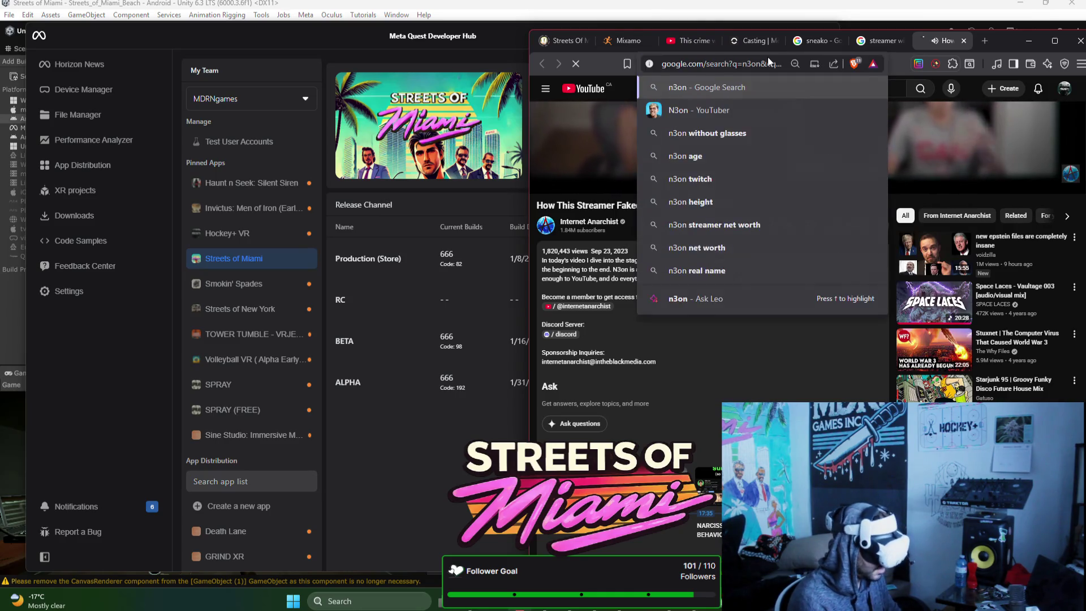
key(Return)
click(637, 141)
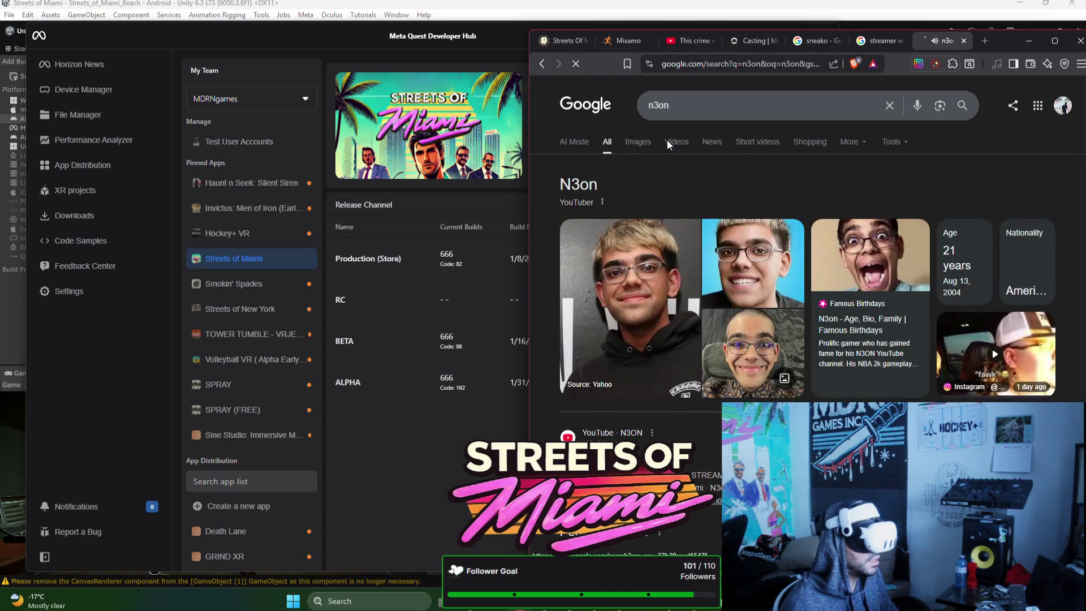
click(1052, 38)
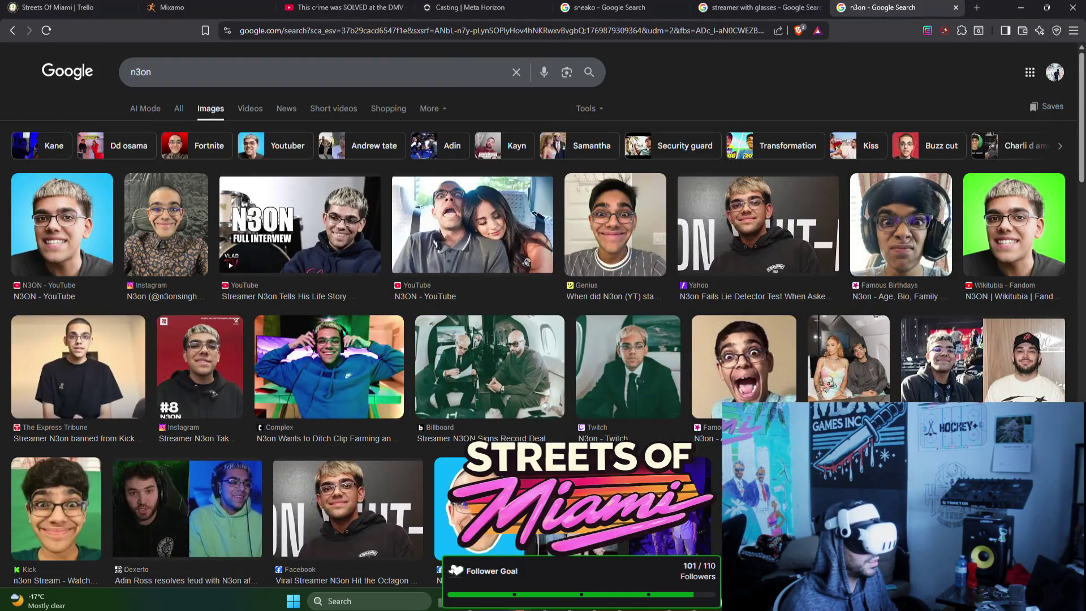
click(717, 218)
Step: Close the streamer with glasses tab and show image results for sneako
click(727, 8)
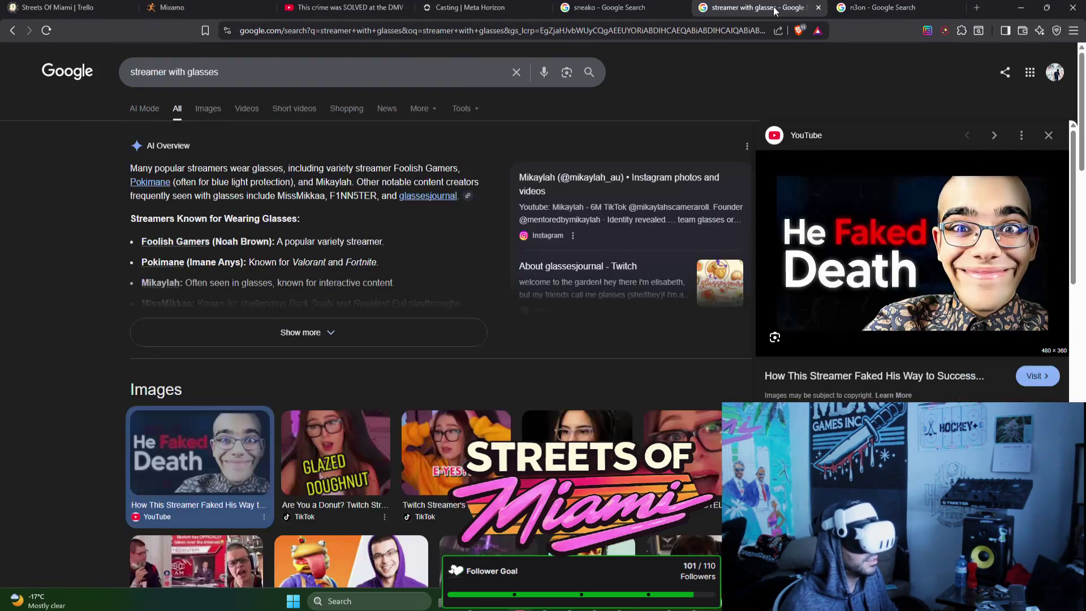
click(818, 7)
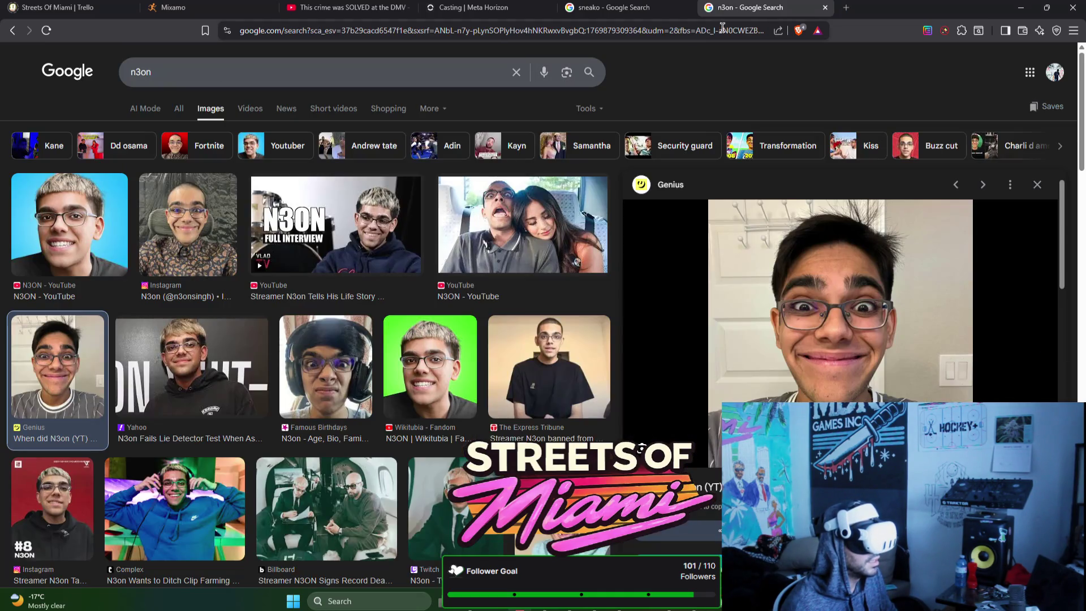
click(609, 7)
click(216, 110)
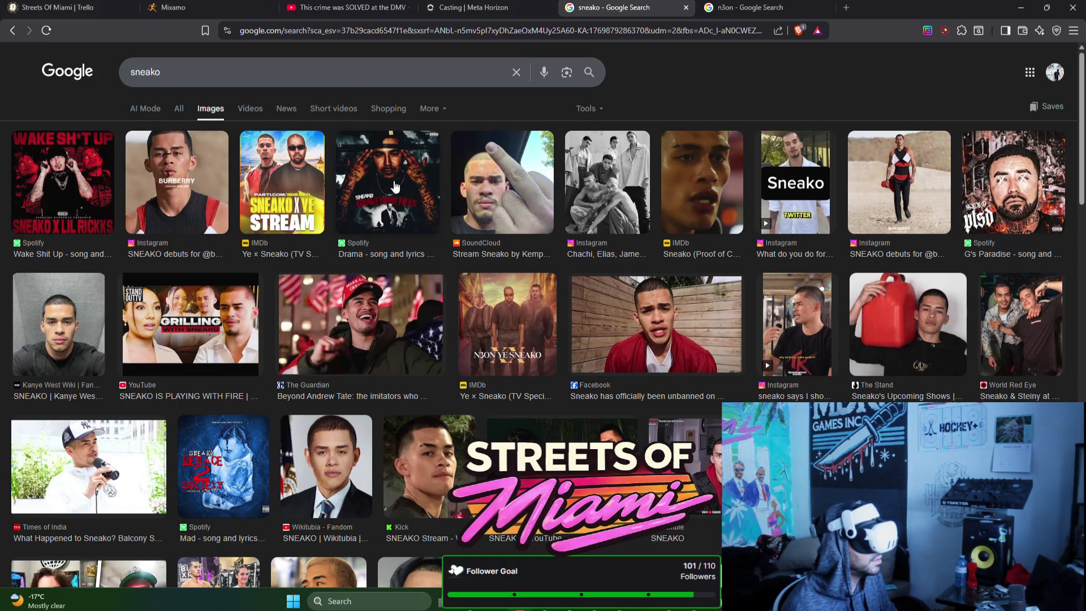
Step: Scroll through the n3on images, then preview the Kick SNEAKO Stream image
click(733, 12)
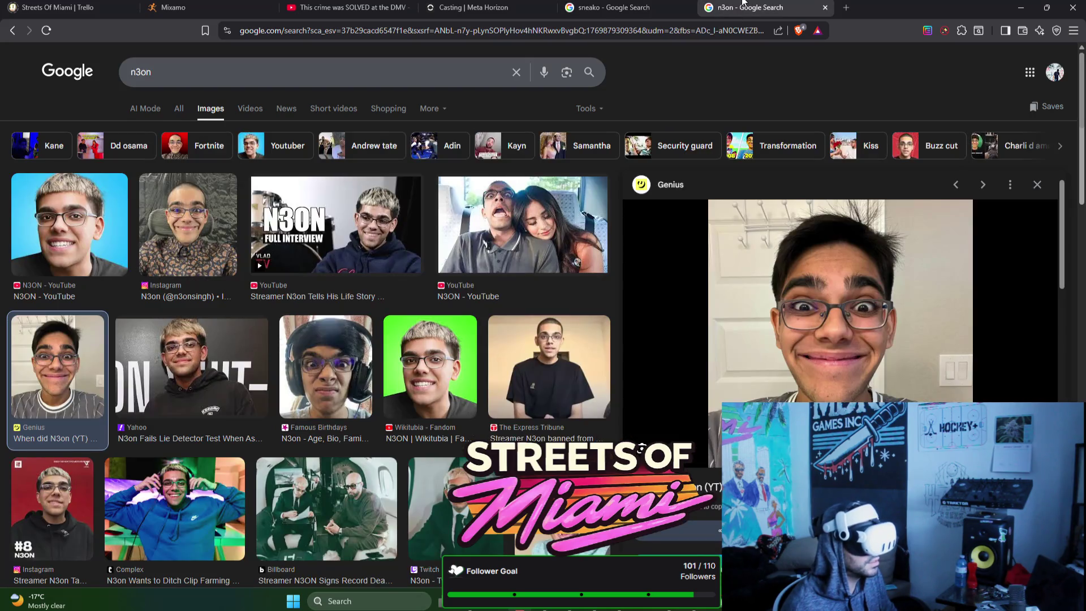
scroll(535, 245, down, 1)
scroll(536, 245, down, 2)
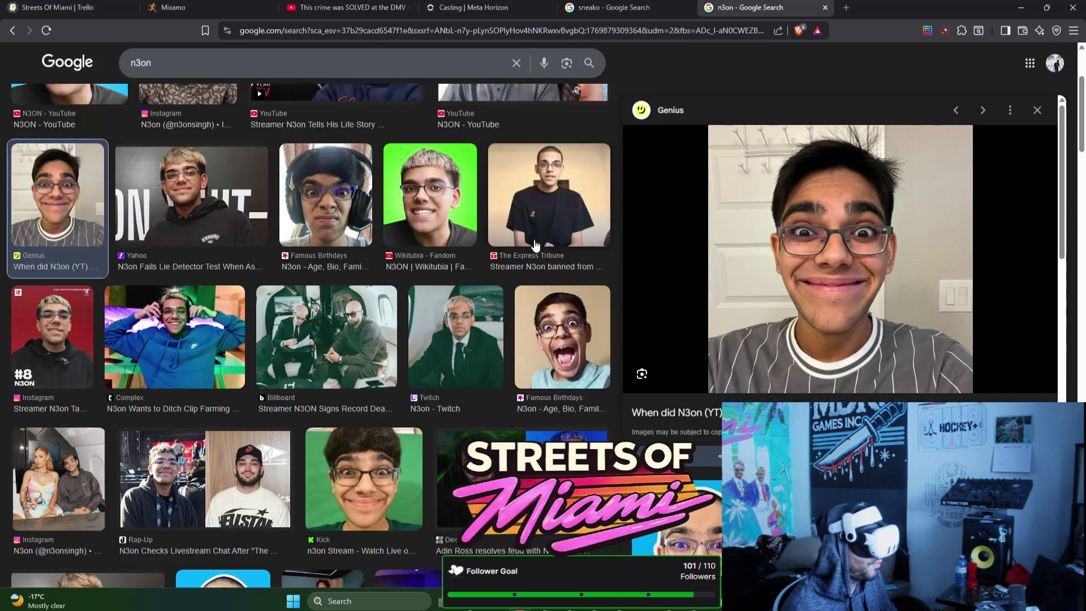
scroll(534, 244, down, 3)
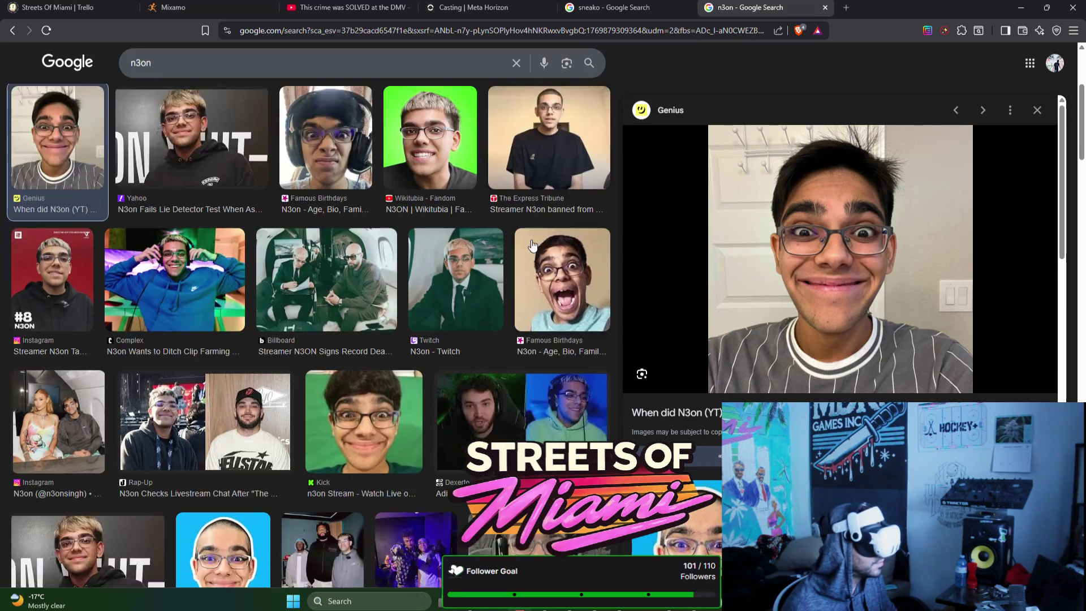
scroll(531, 244, down, 2)
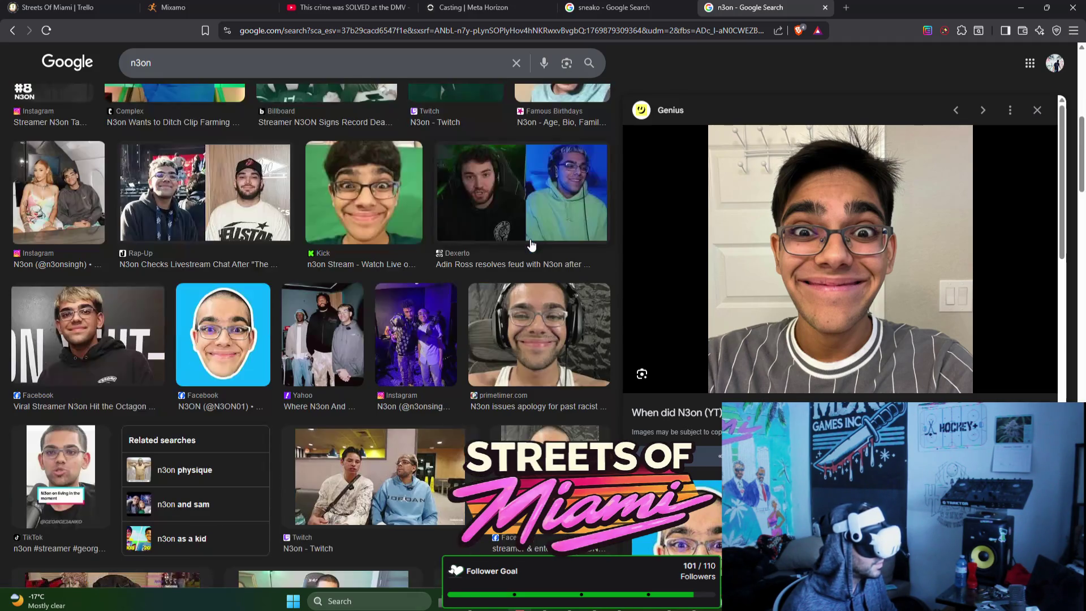
scroll(532, 244, down, 1)
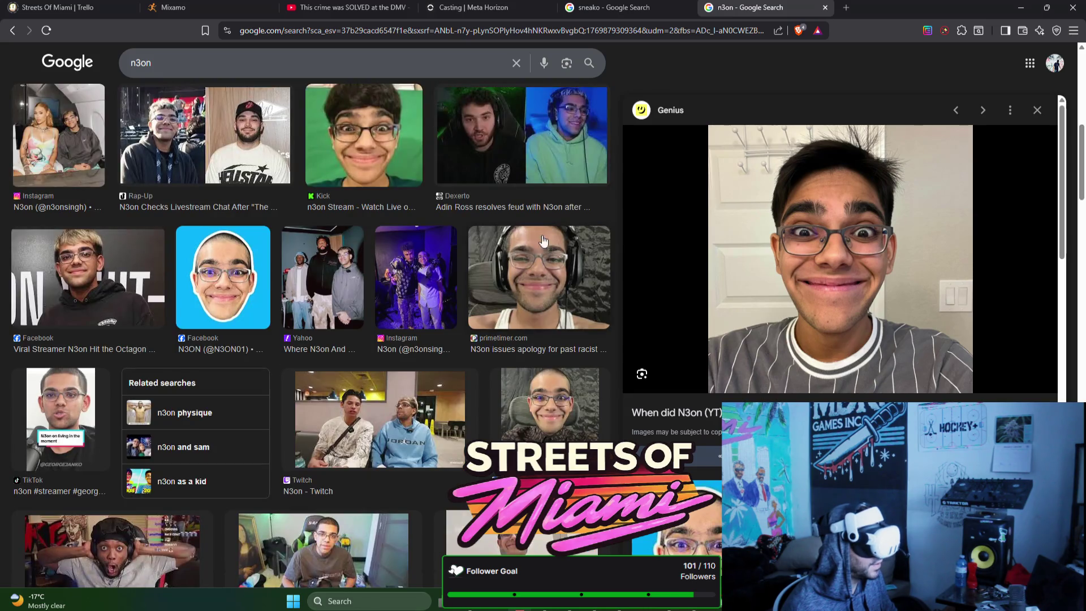
scroll(837, 229, down, 2)
scroll(837, 229, down, 3)
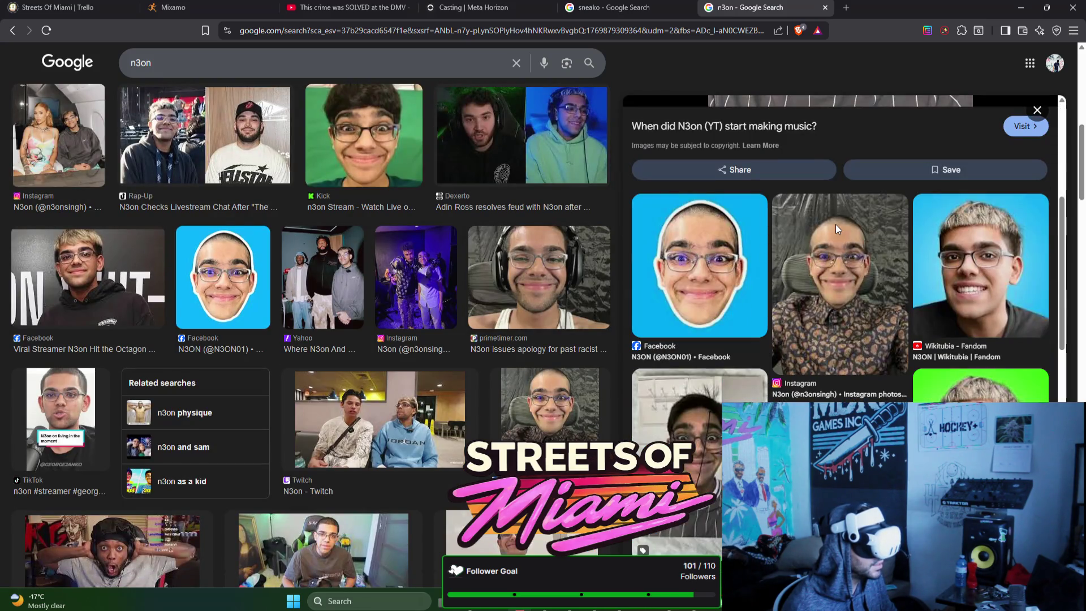
click(626, 14)
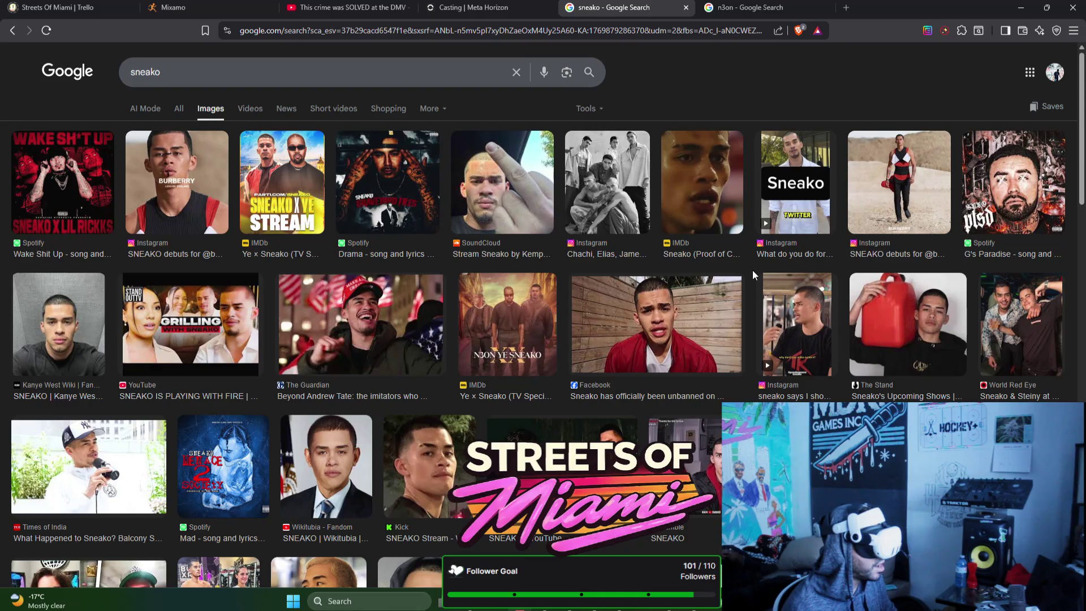
click(417, 449)
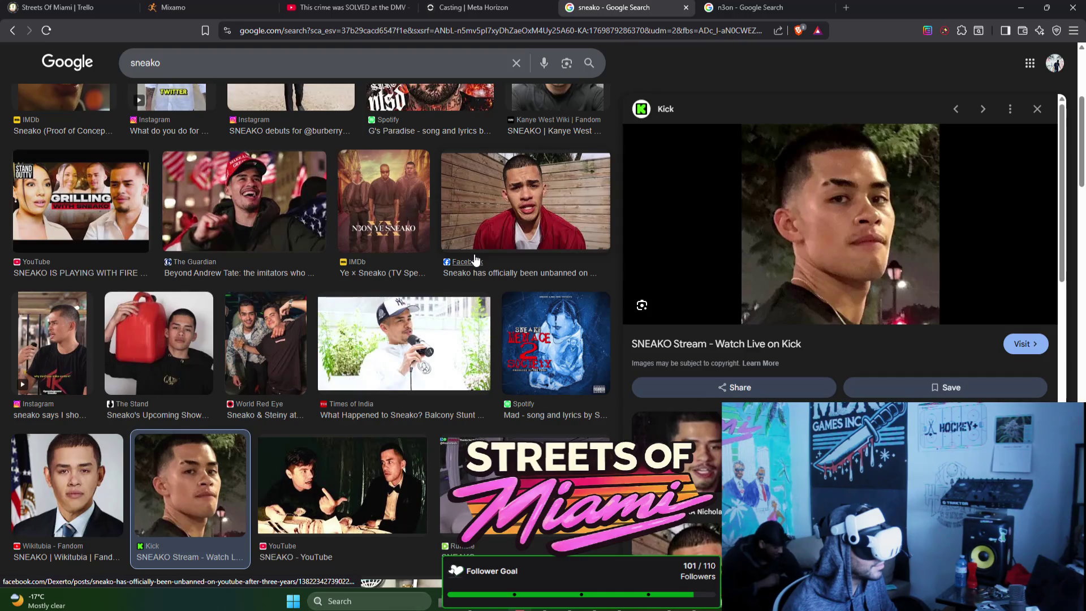
scroll(475, 260, up, 2)
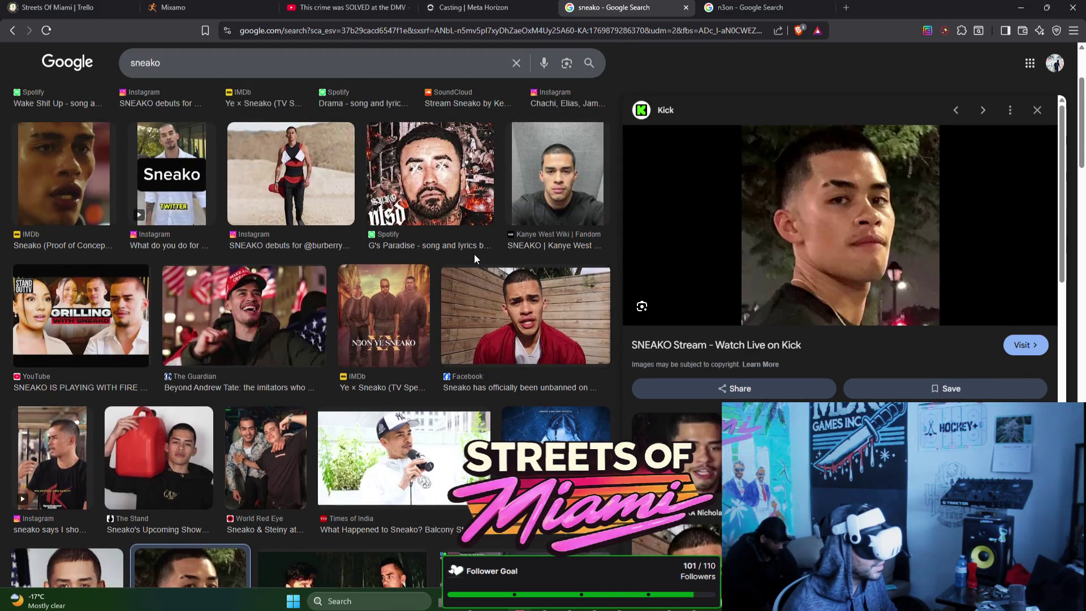
scroll(474, 258, up, 3)
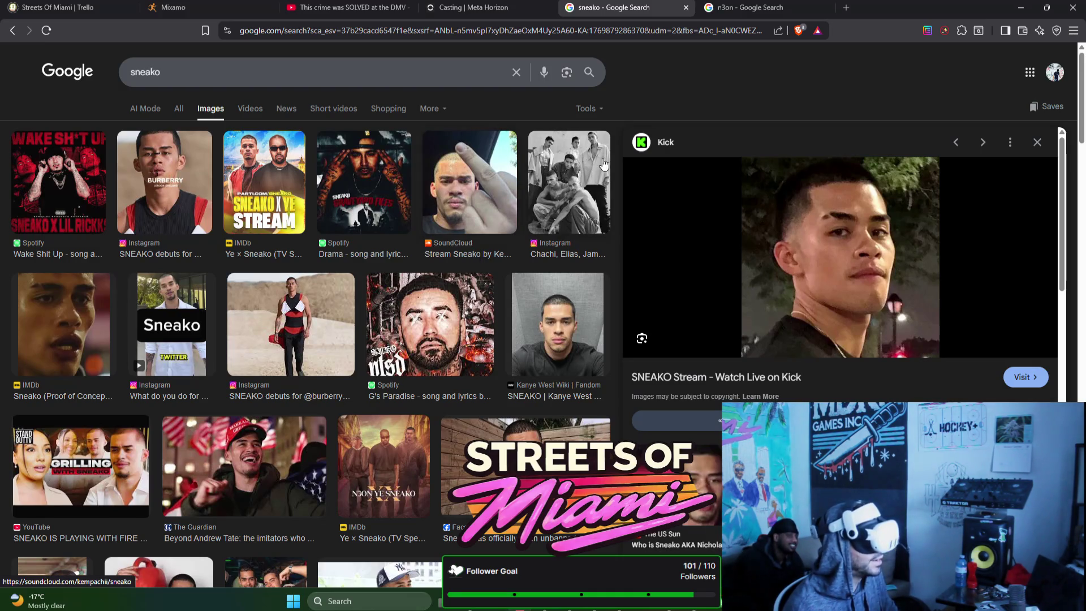
Step: Back in the n3on images, view the Genius and Dexerto Adin Ross feud previews
click(721, 6)
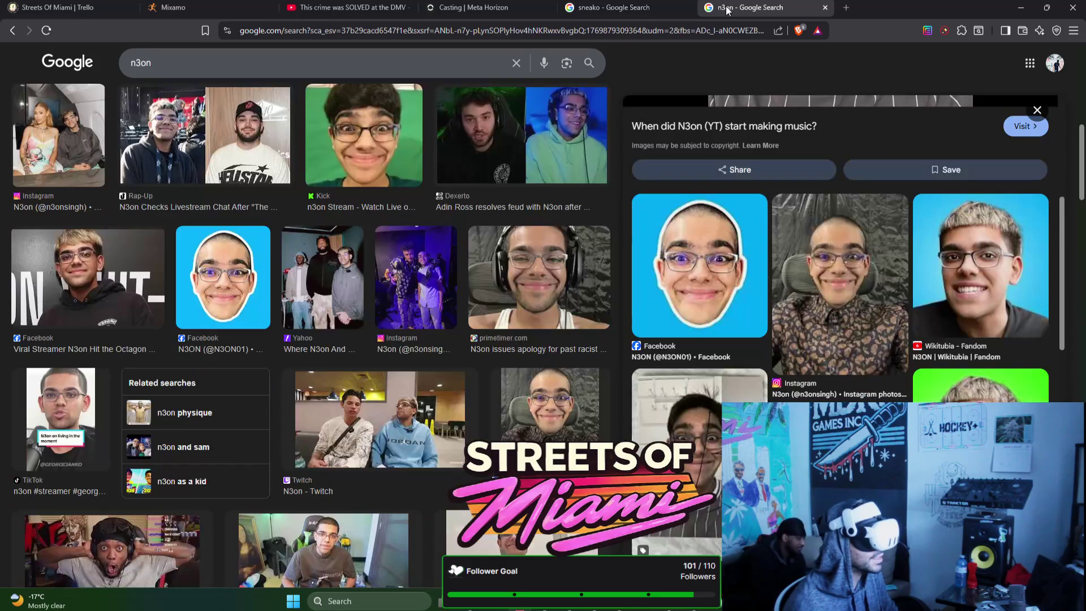
click(703, 342)
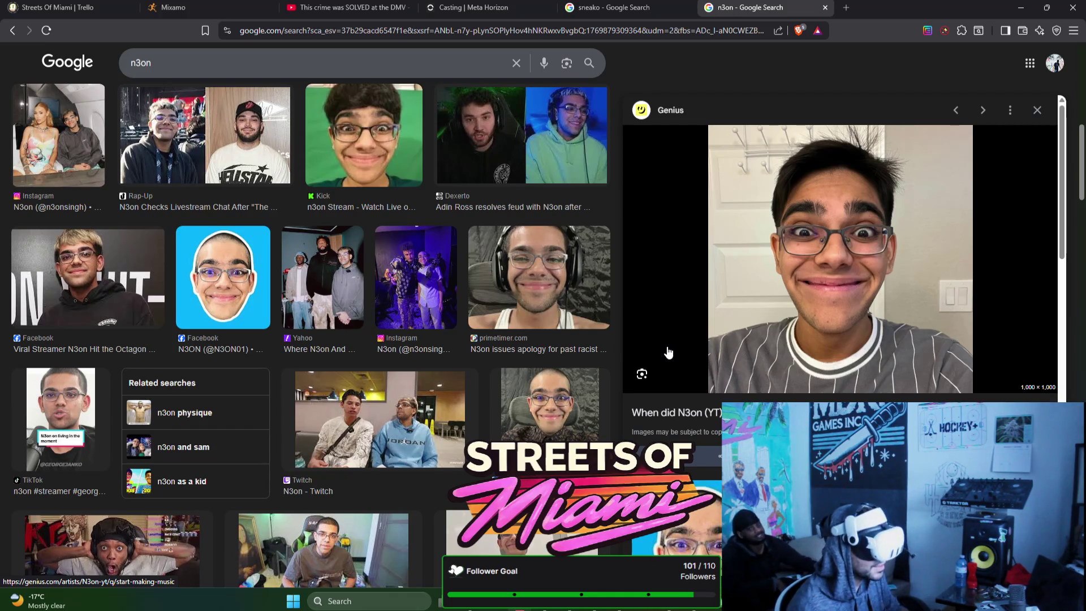
click(495, 139)
scroll(752, 249, down, 3)
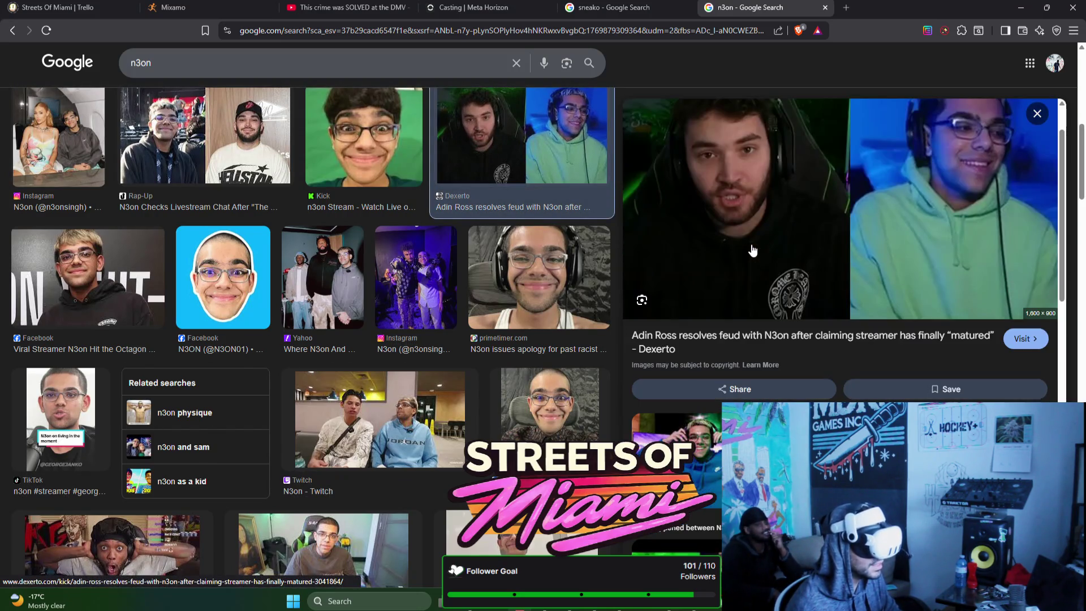
scroll(752, 249, up, 3)
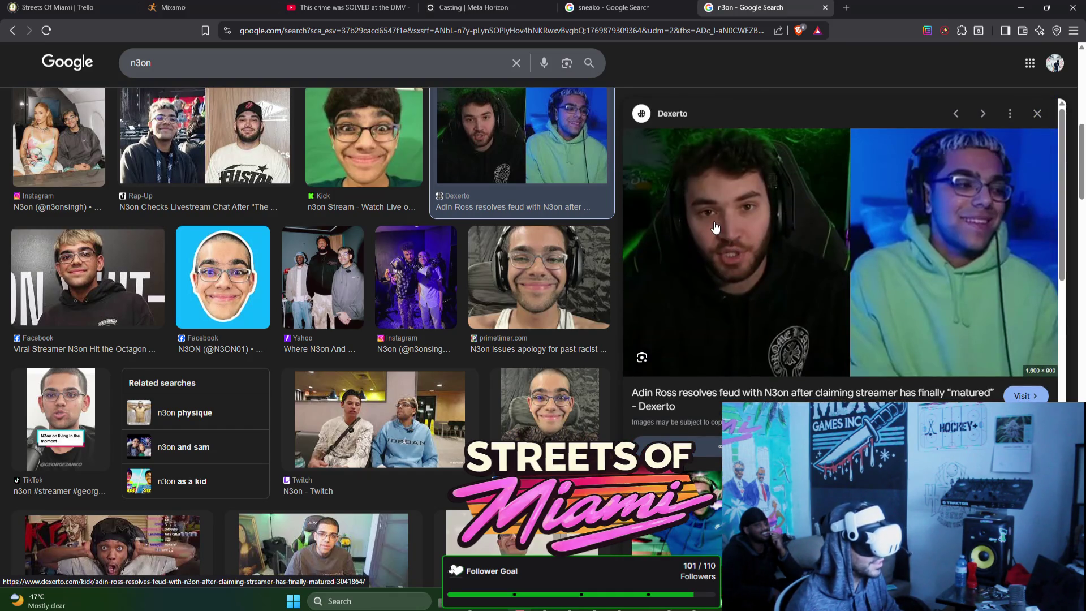
Step: Close the sneako and n3on search tabs with Ctrl+W
click(624, 2)
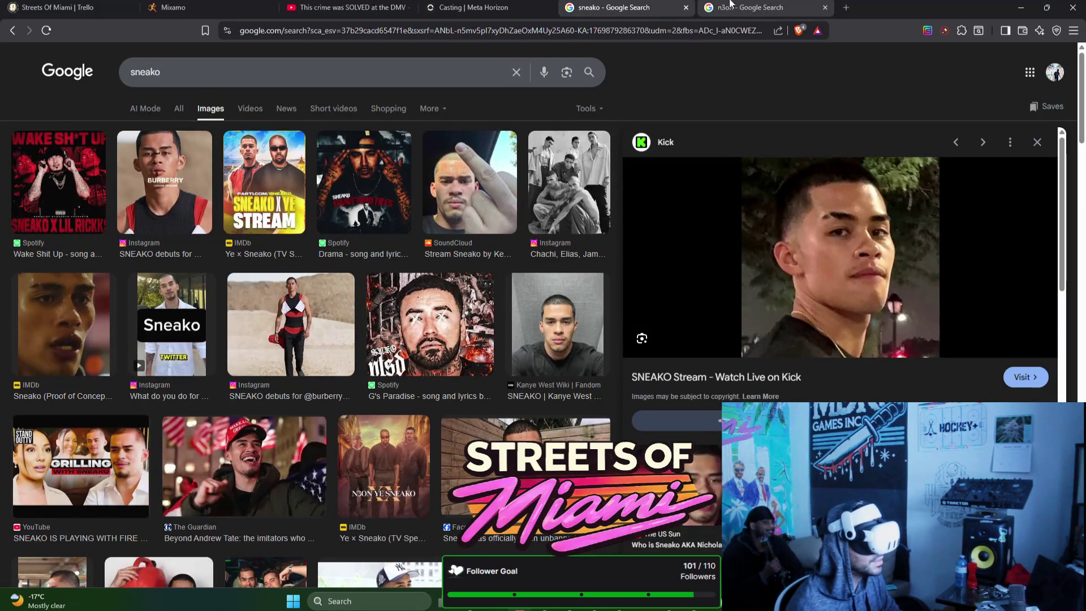
key(ctrl+w)
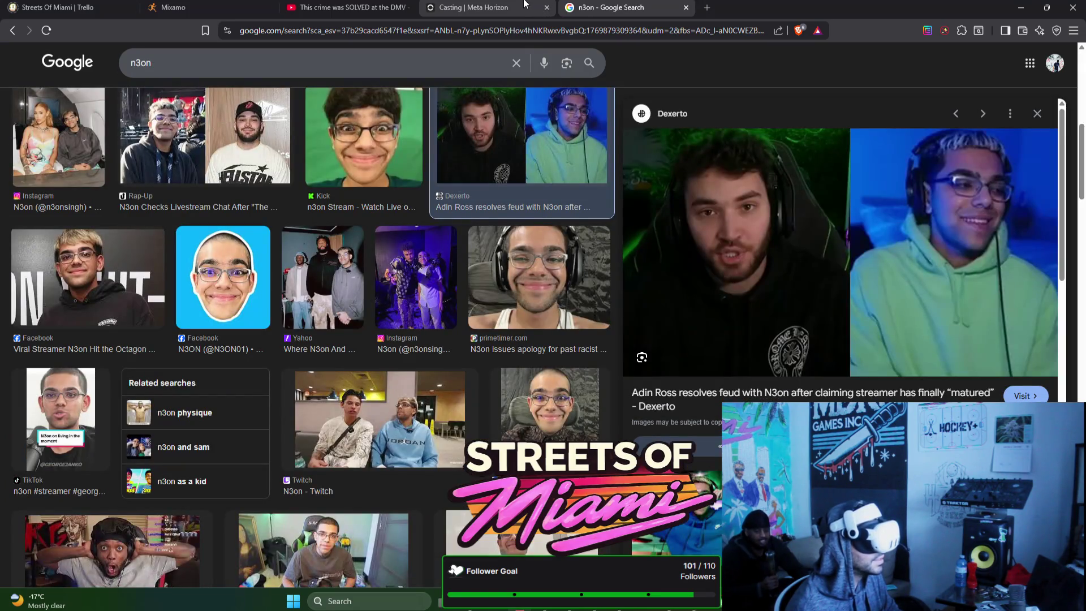
key(ctrl+w)
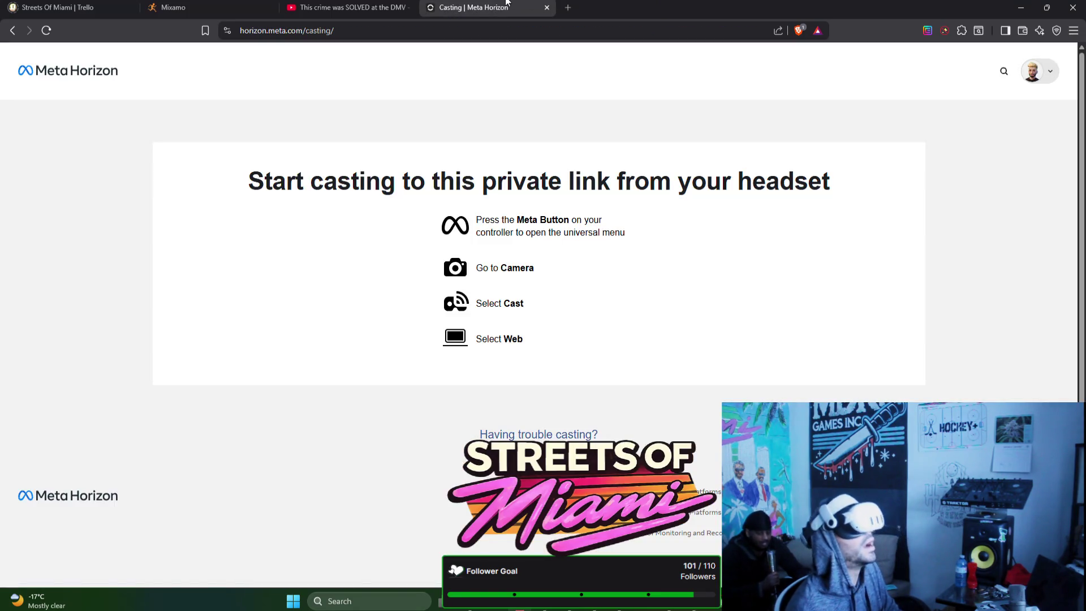
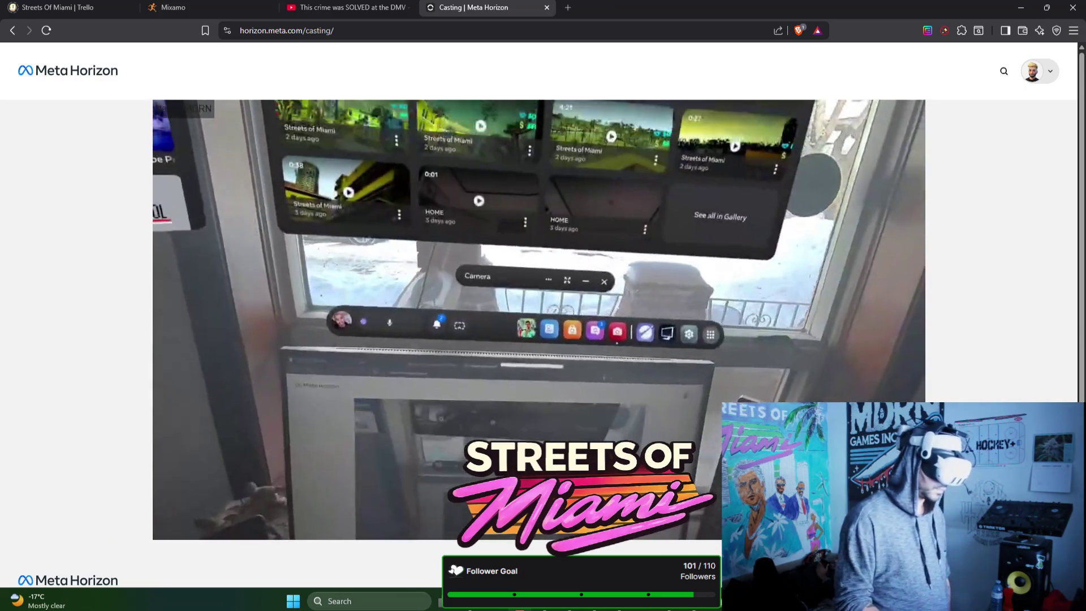
Step: Show the headset's cast video full screen on the Meta Horizon casting page
scroll(542, 283, down, 1)
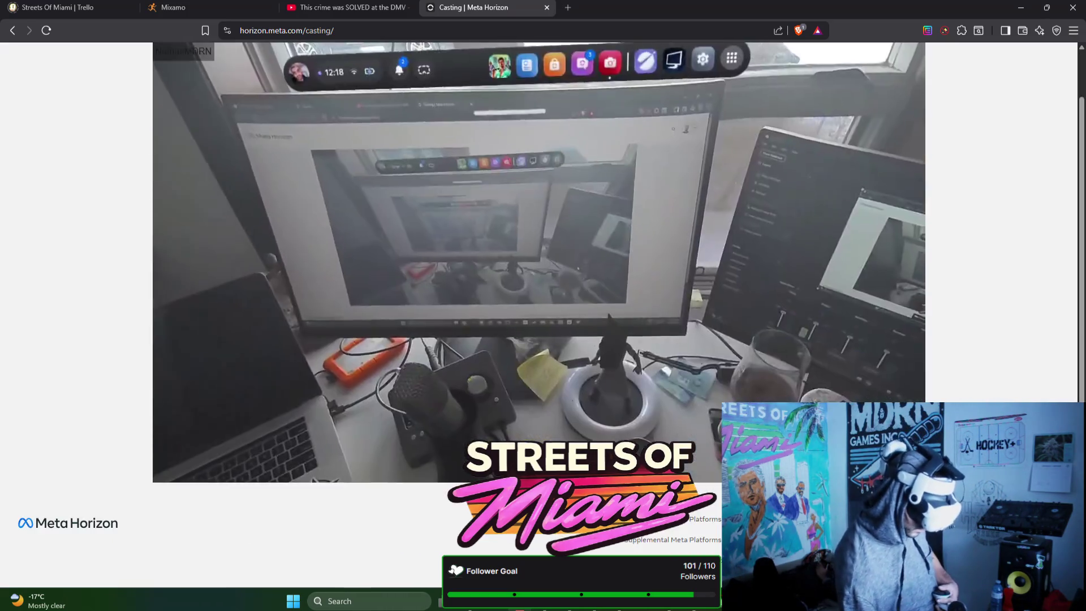
key(f)
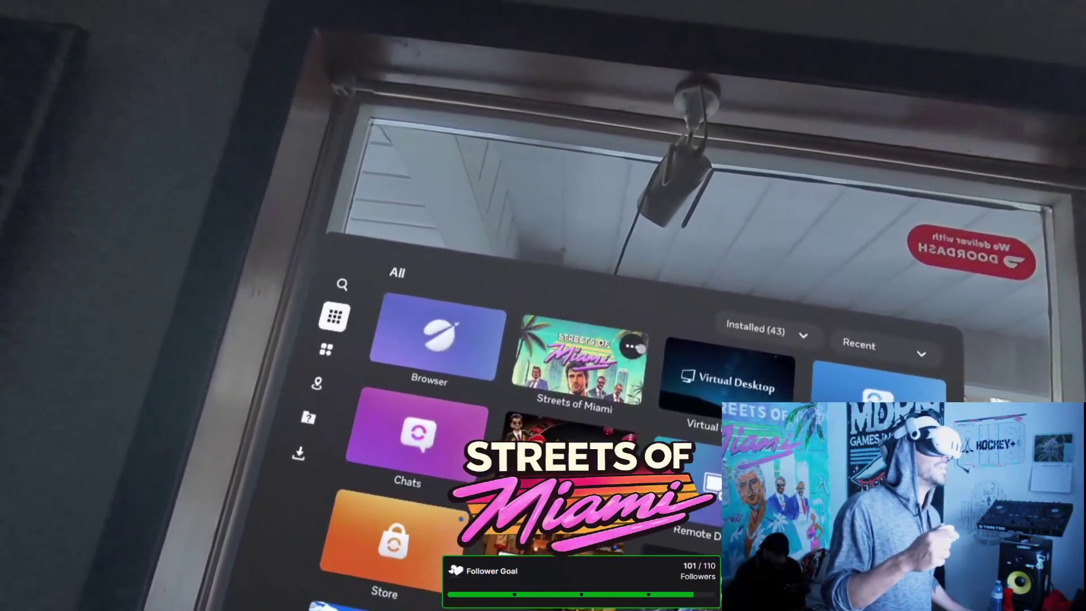
Step: Check the Streets of Miami options menu in the Library, then launch Streets of Miami
click(633, 347)
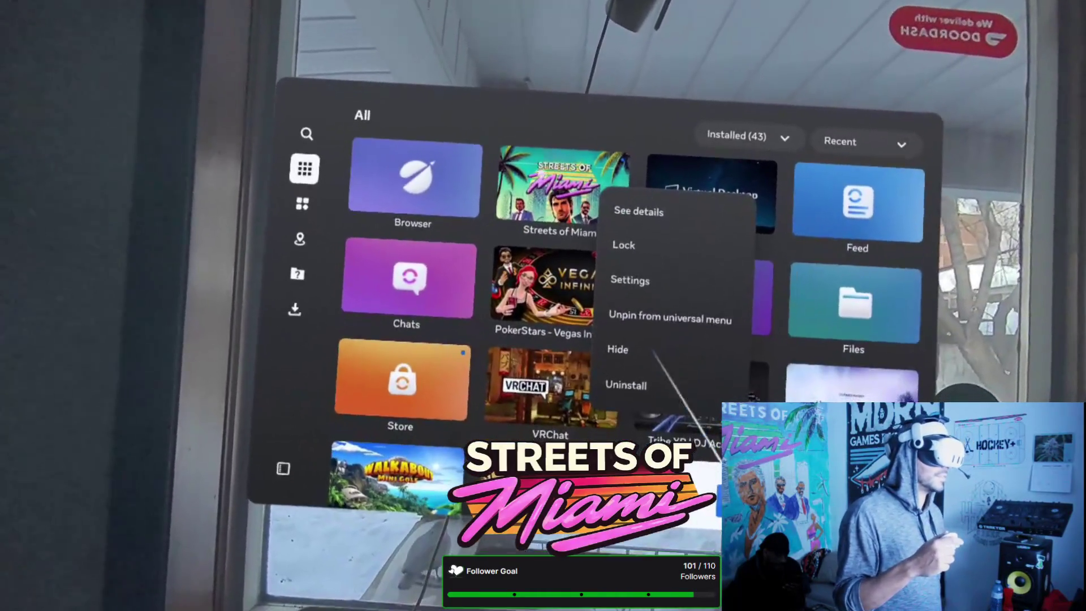
click(613, 238)
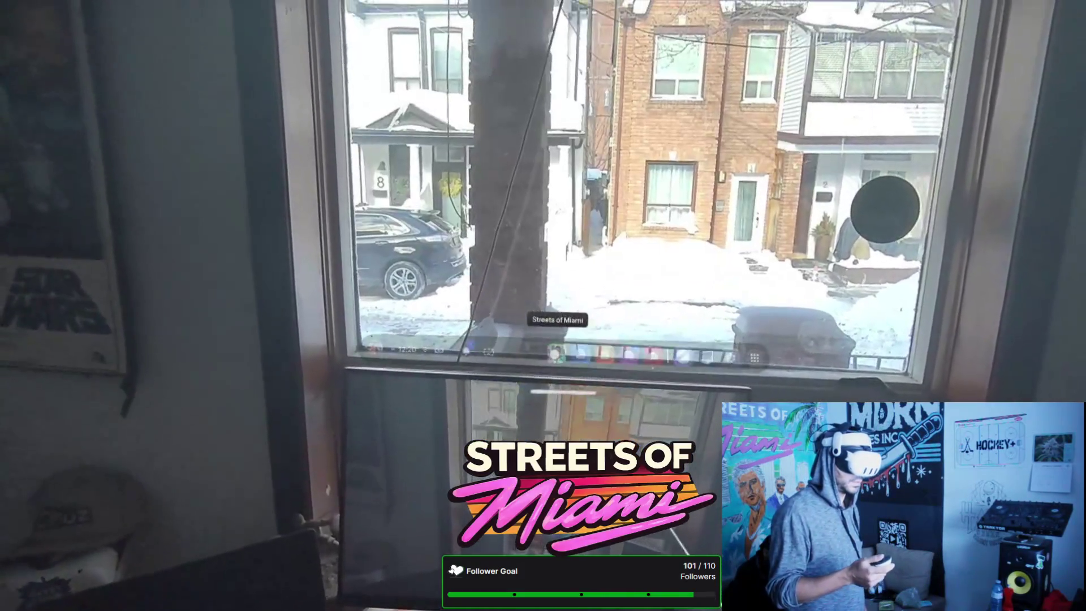
click(556, 354)
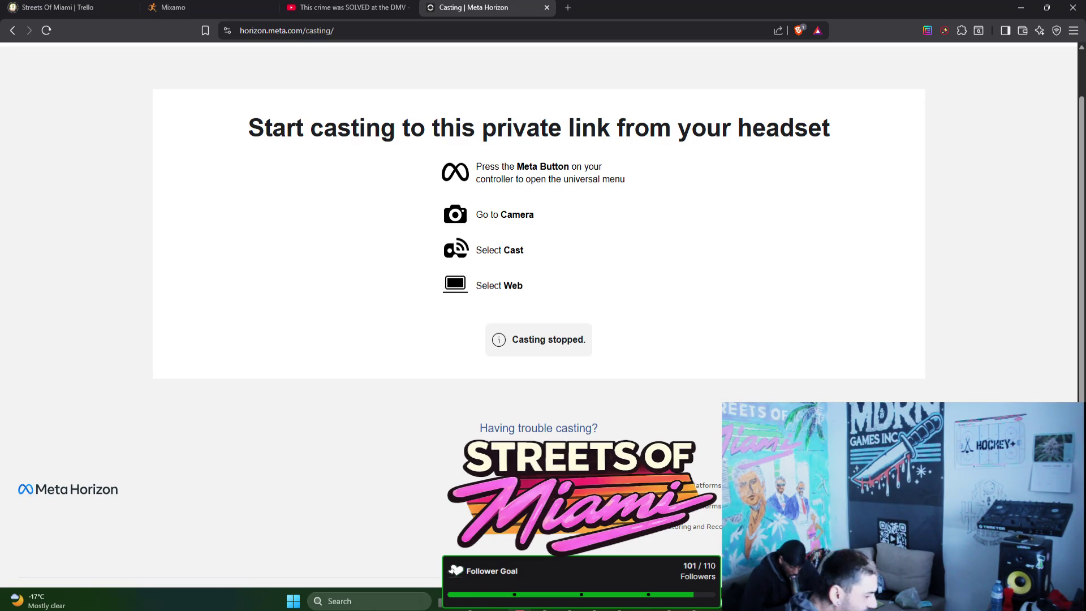
Step: Close the stopped Meta Horizon casting tab and minimize the browser to reveal Bezi
click(595, 608)
scroll(869, 344, down, 2)
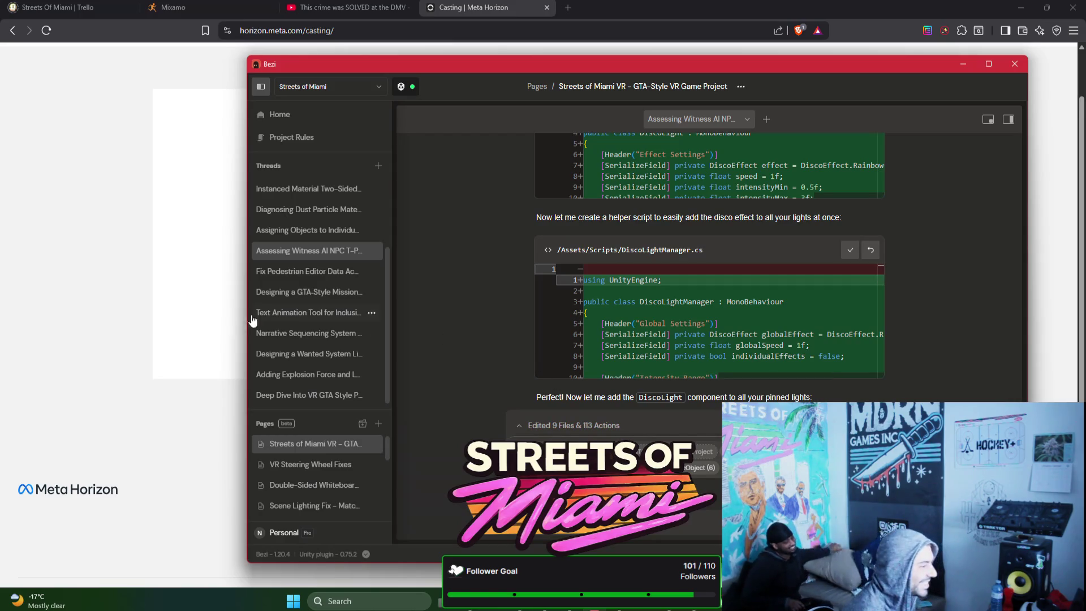
click(215, 259)
click(547, 8)
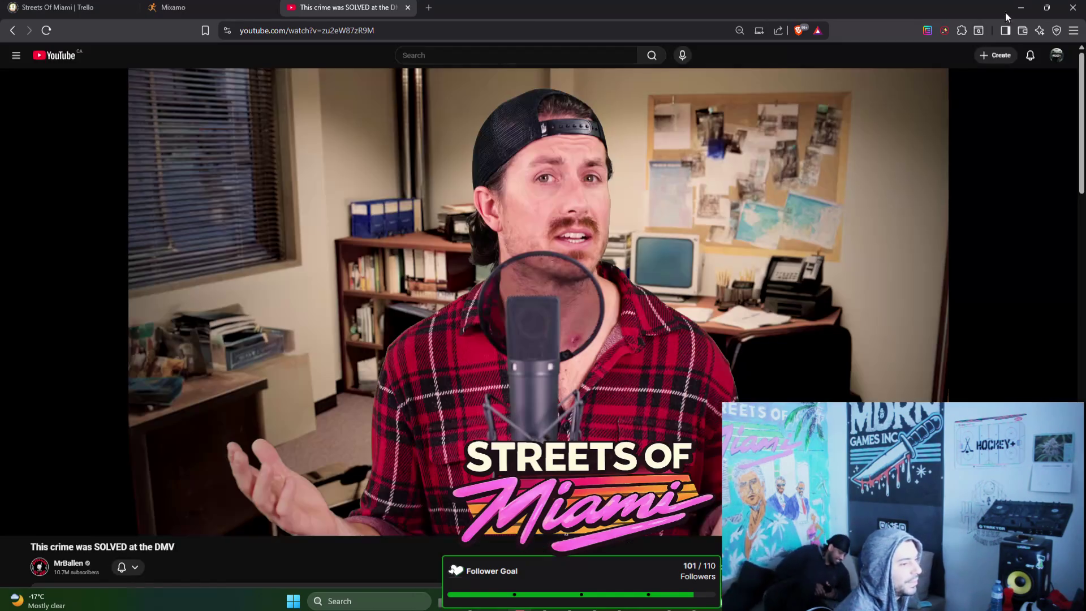
click(1020, 7)
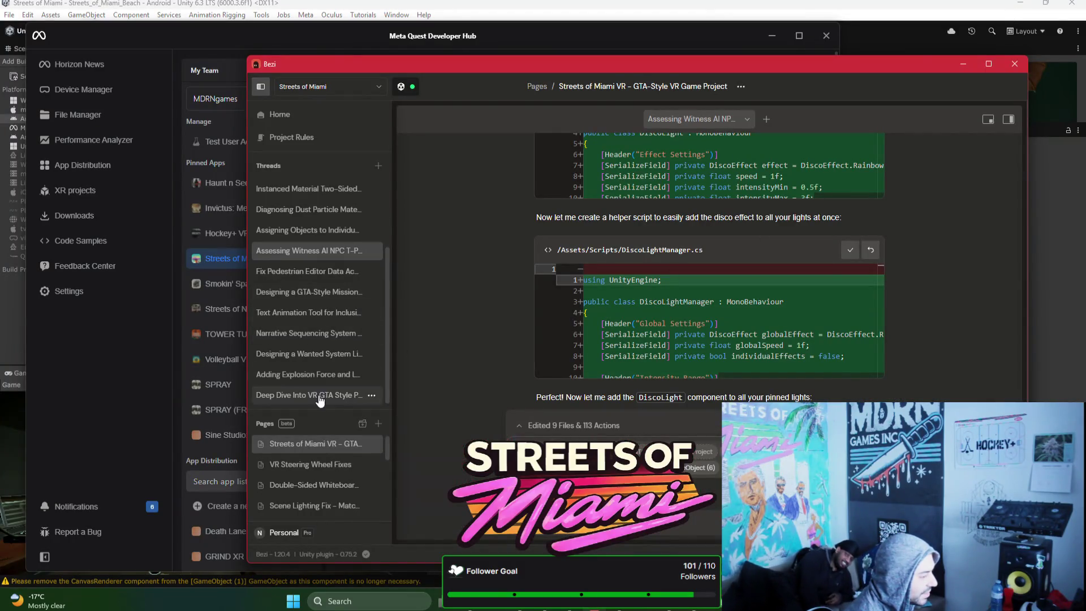
Step: Open the 'Deep Dive Into VR GTA Style' thread, keep all changes, and review the steering wheel collider fix summary
click(318, 396)
click(673, 343)
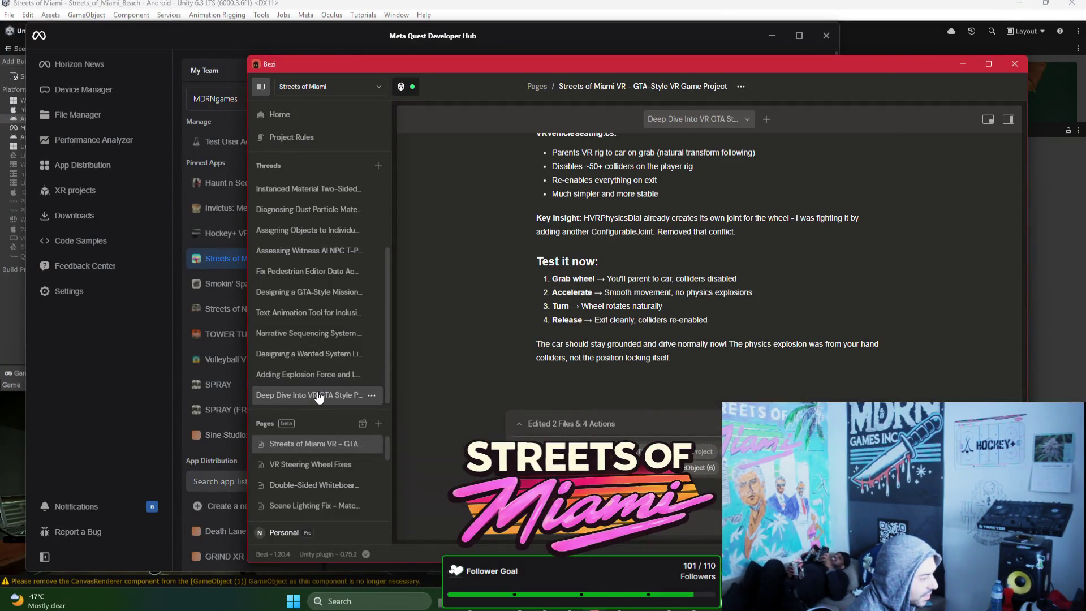
scroll(671, 305, up, 3)
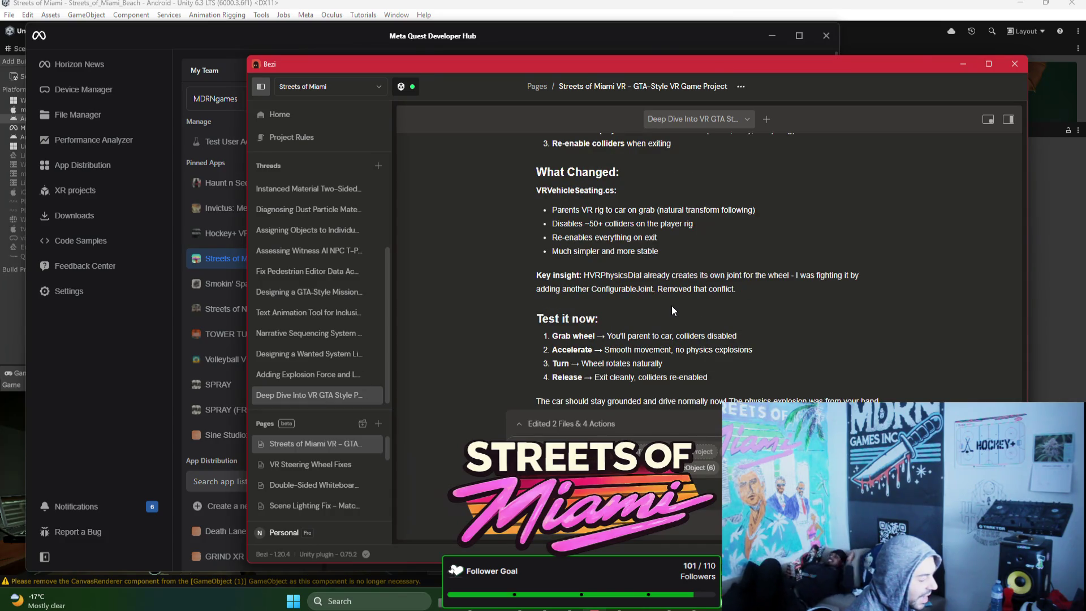
scroll(673, 304, up, 2)
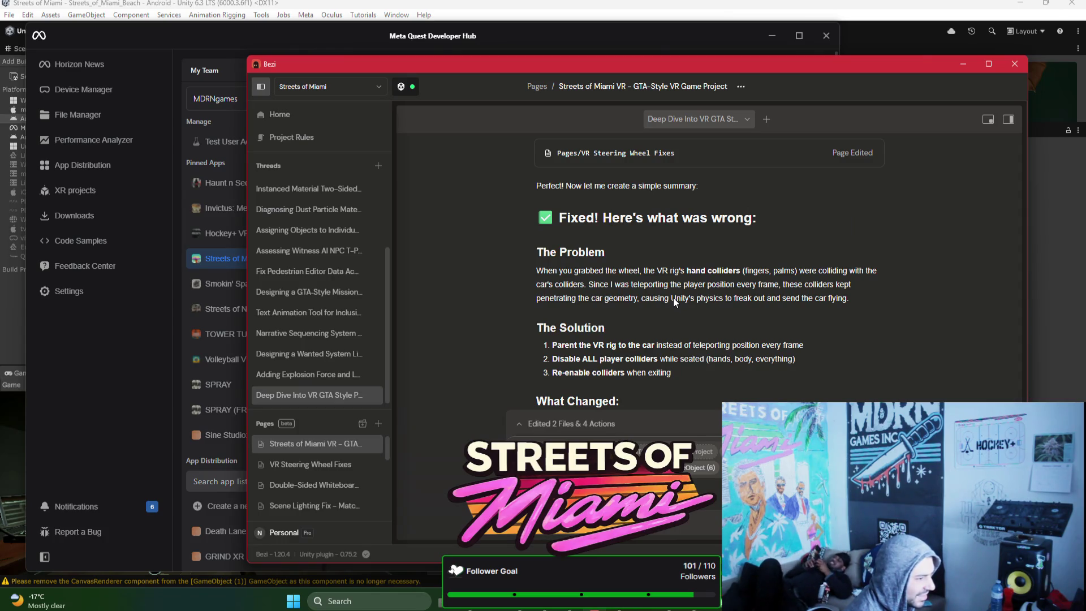
scroll(655, 252, up, 2)
scroll(655, 252, down, 6)
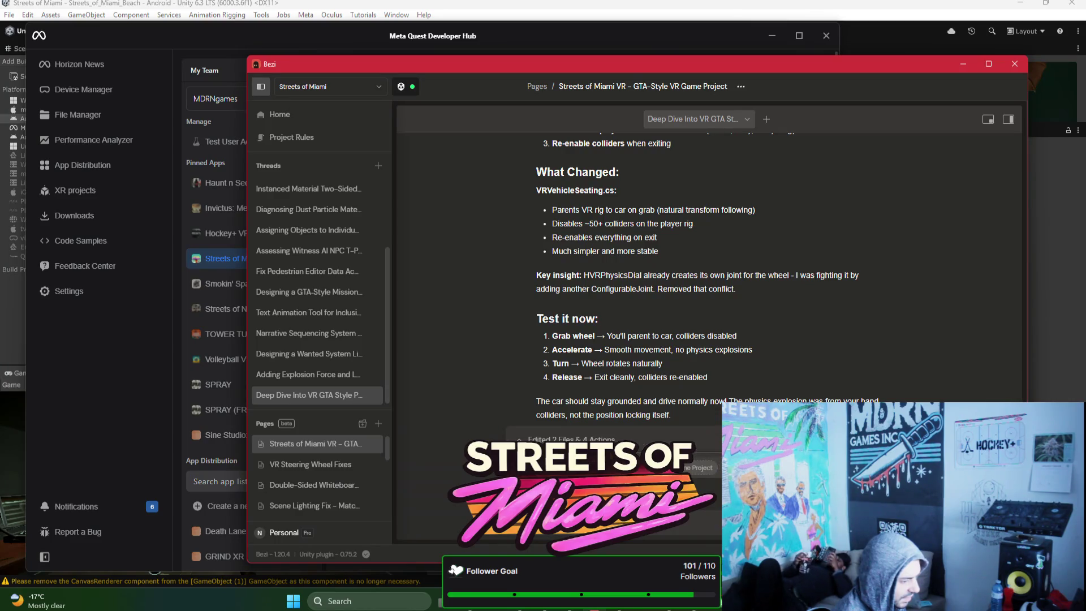
click(600, 608)
click(569, 608)
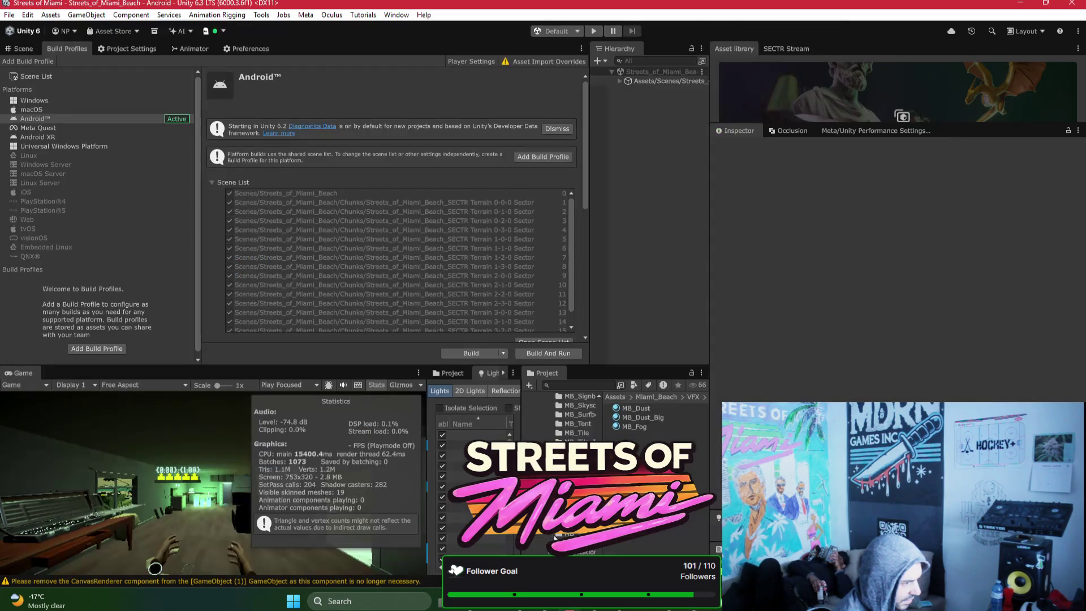
Step: Select the Mustang and ping its VR Vehicle Seating script in Assets/Scripts
click(23, 49)
scroll(300, 230, up, 5)
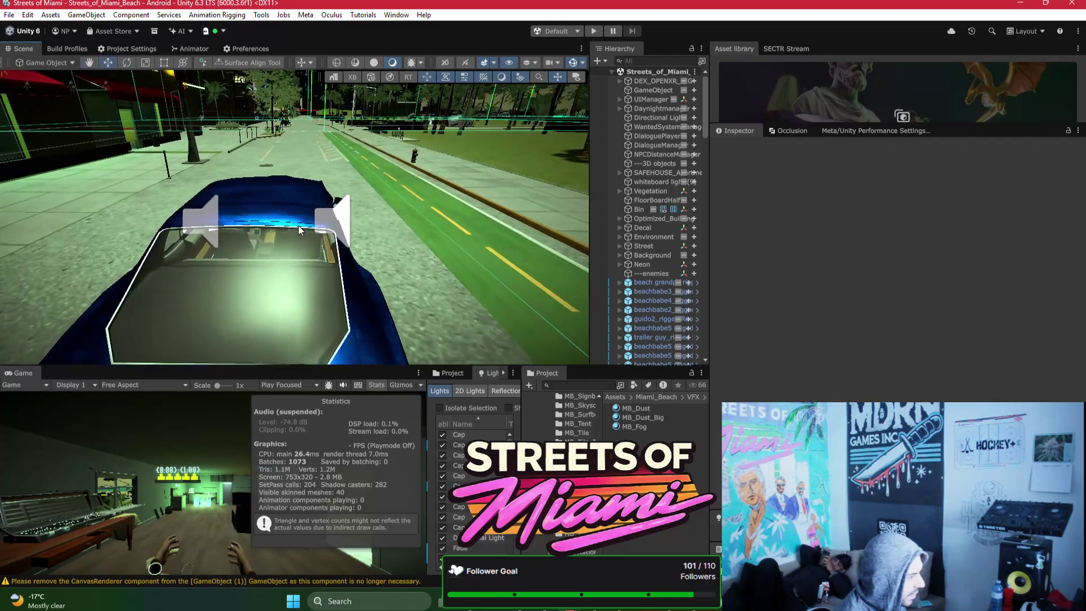
click(300, 230)
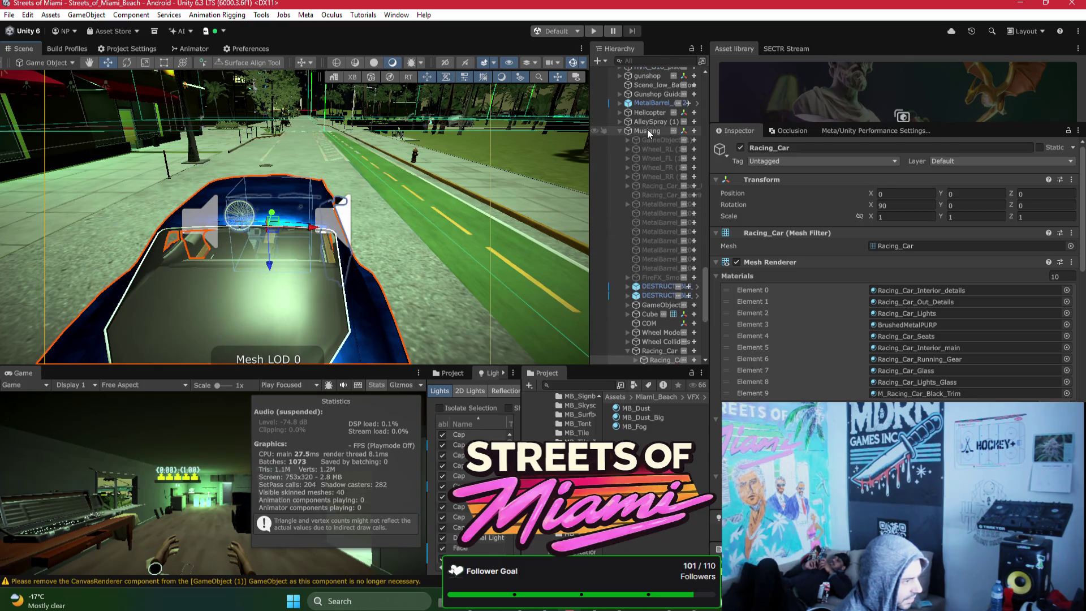
click(649, 131)
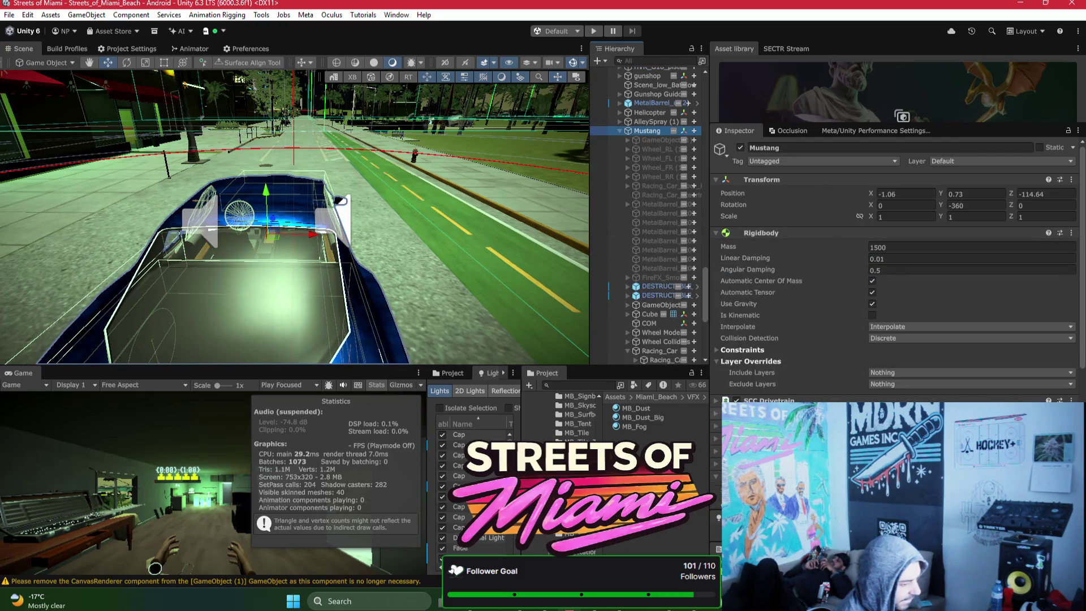
scroll(775, 373, down, 4)
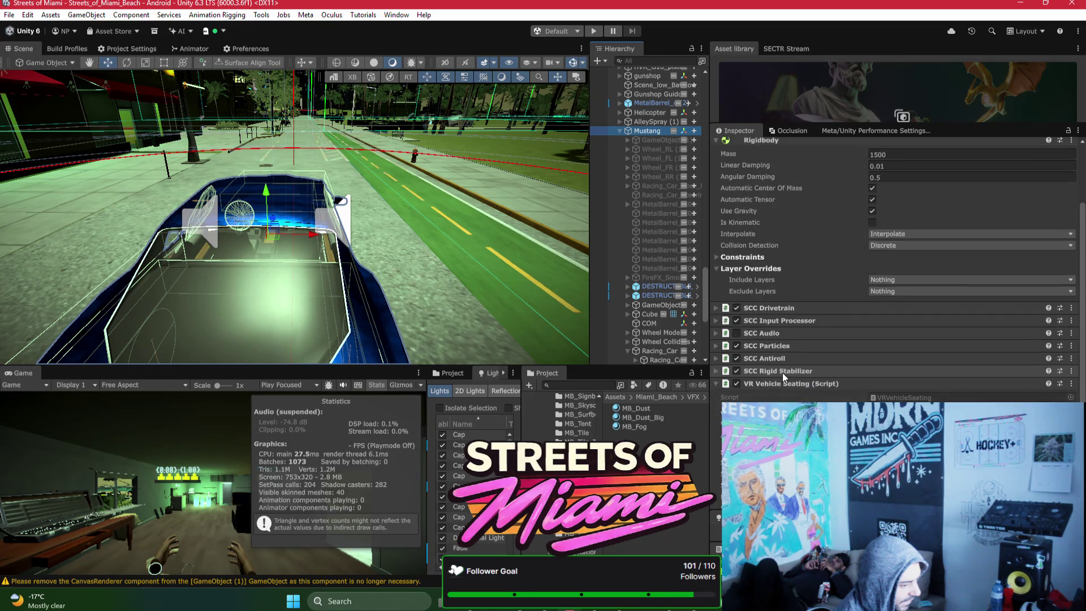
scroll(788, 372, down, 1)
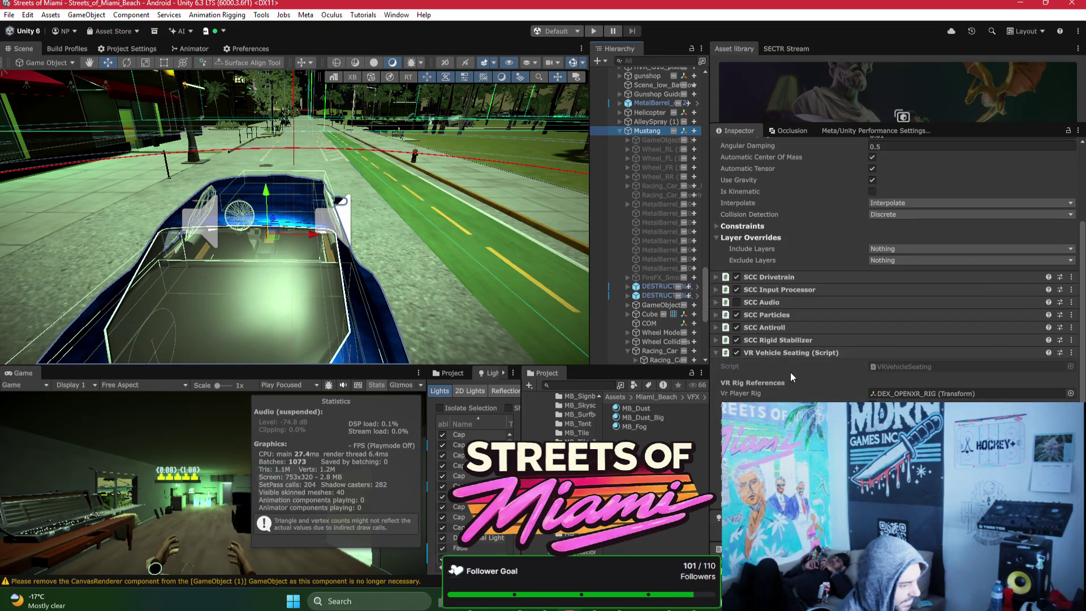
scroll(794, 372, down, 1)
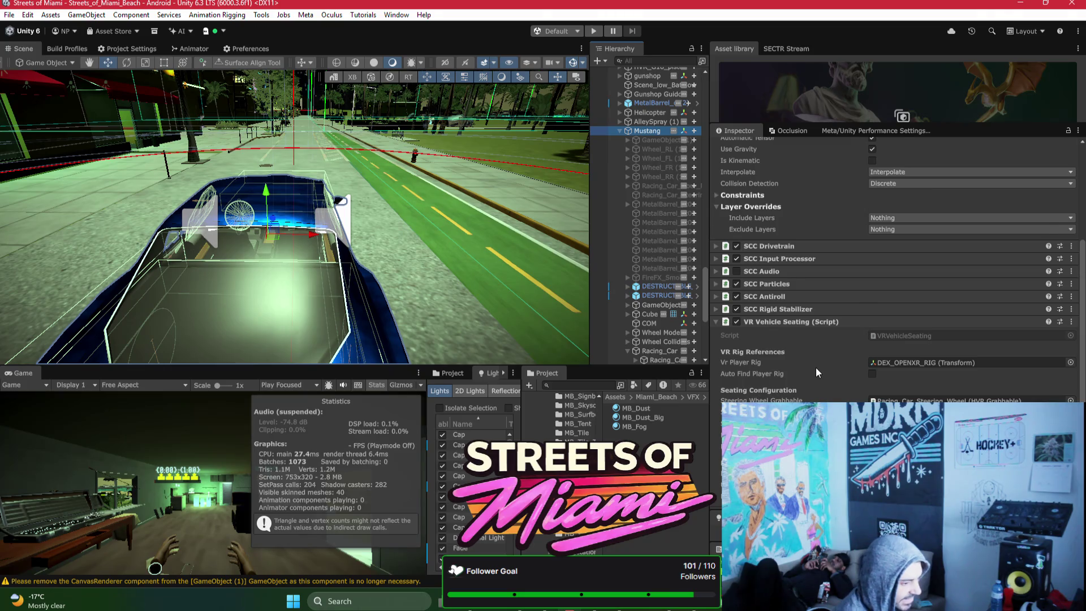
scroll(815, 372, down, 1)
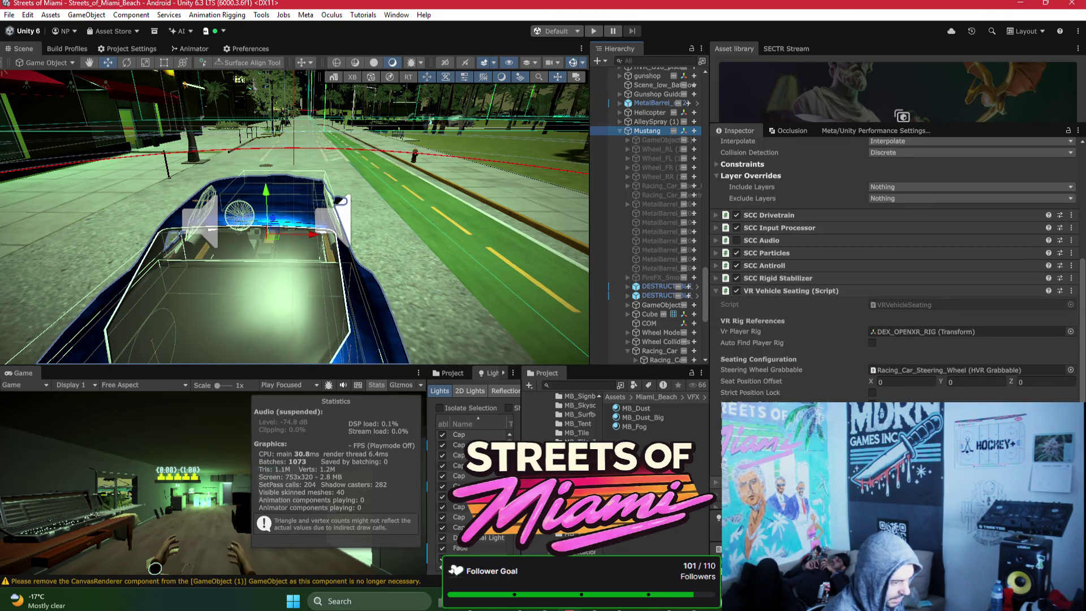
click(892, 306)
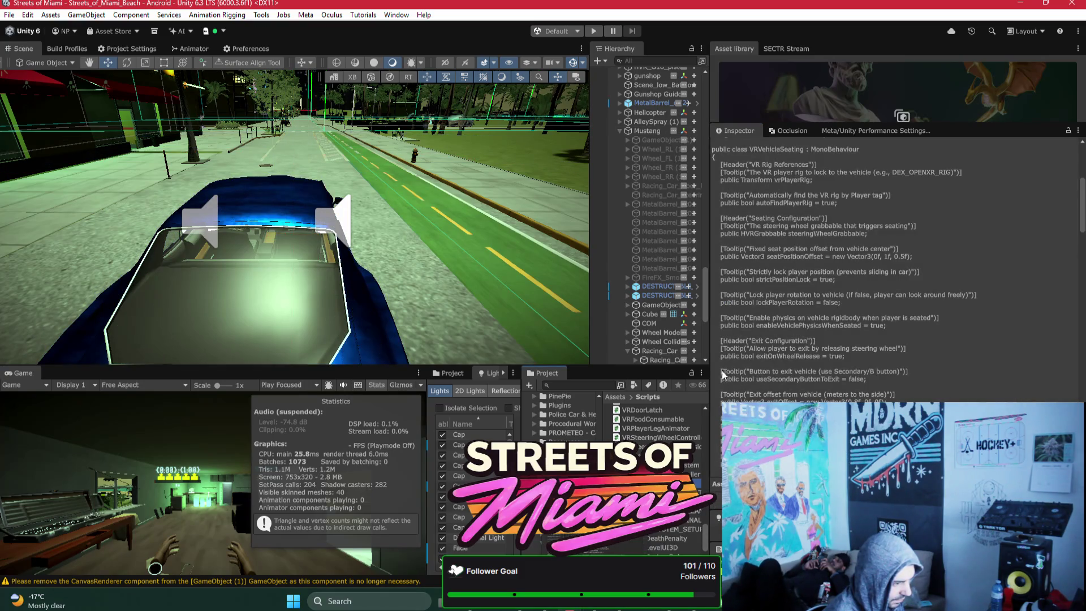
key(alt+Tab)
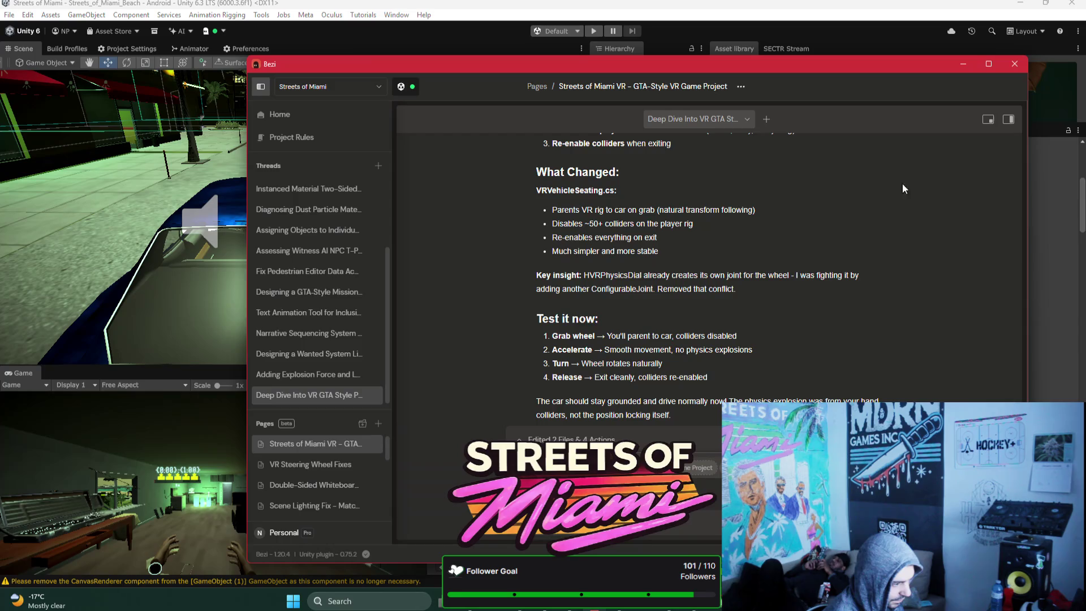
Step: Open Bezi's VR Steering Wheel Fixes page full width and move the window top-left
click(870, 9)
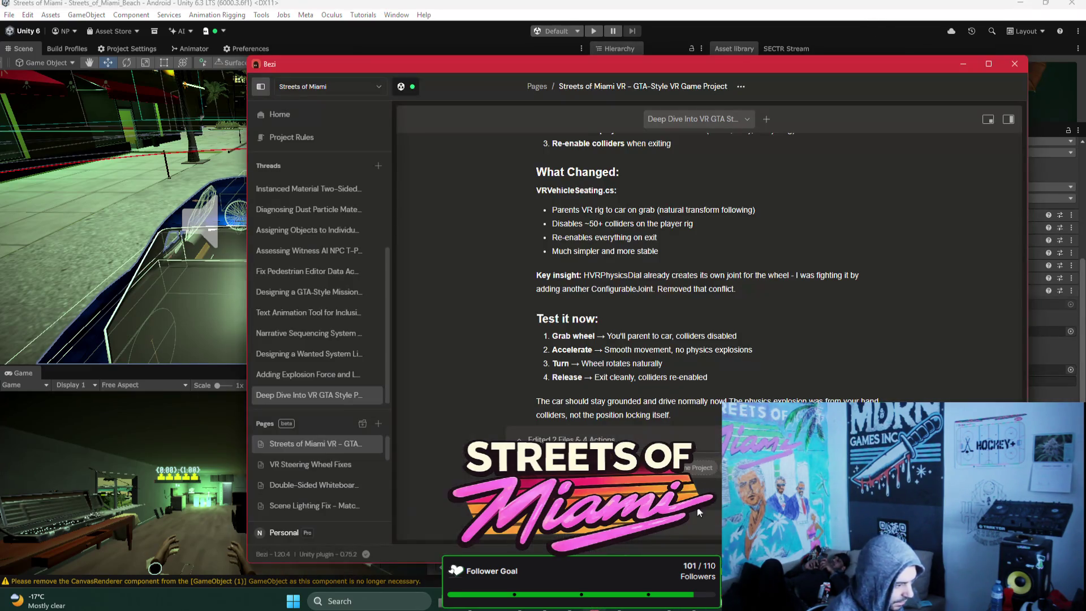
click(668, 601)
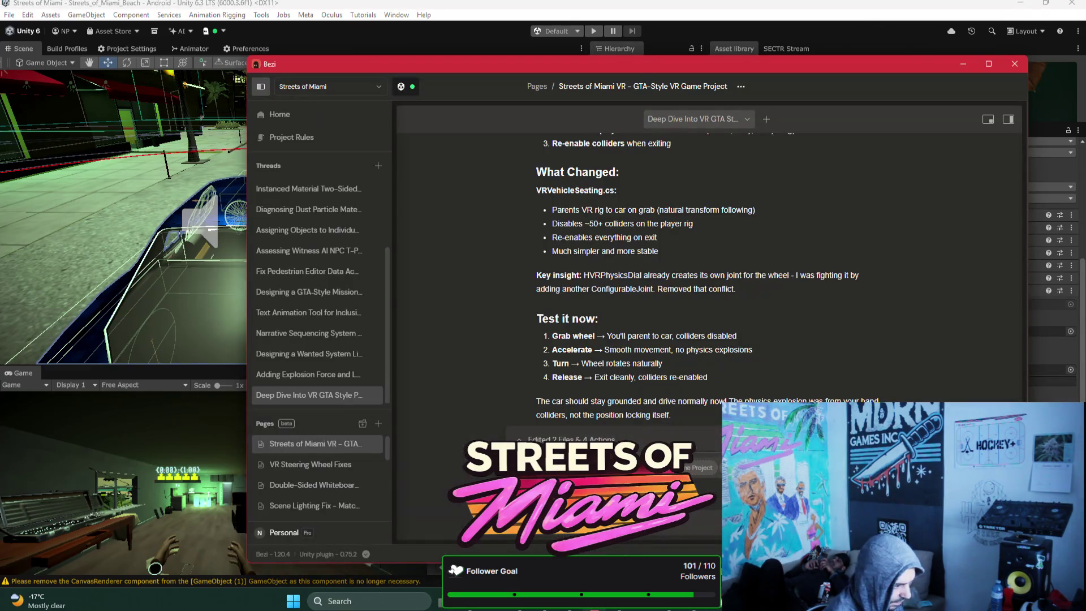
click(323, 464)
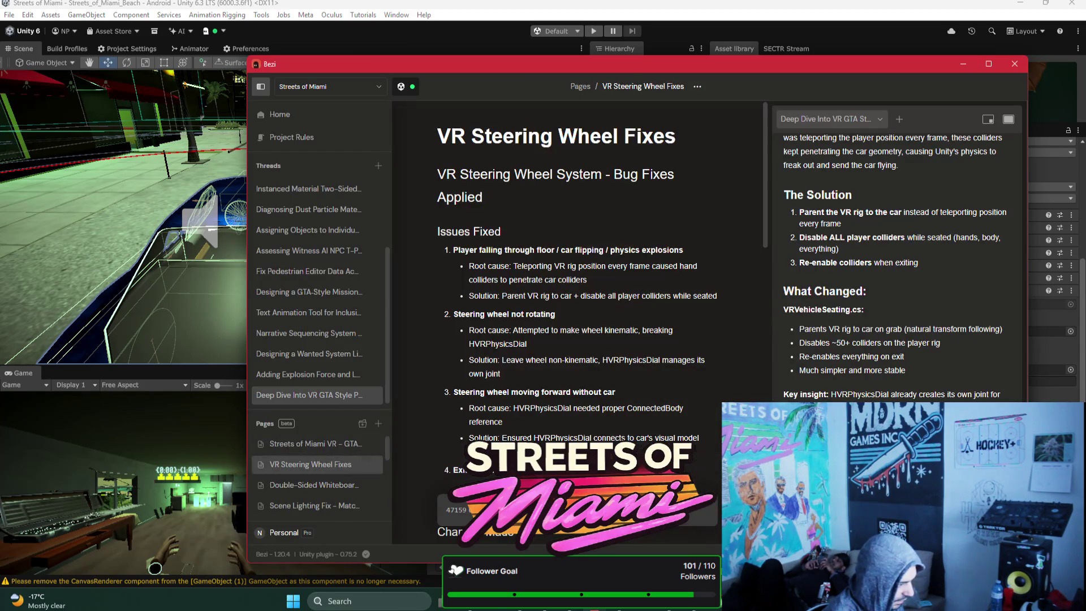
click(1009, 118)
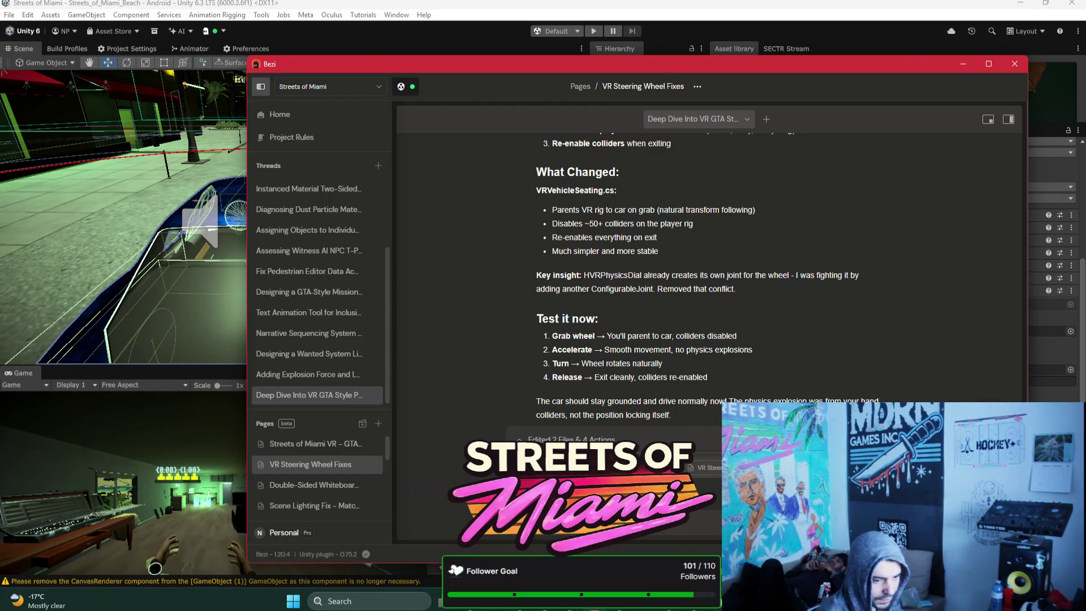
mouse_move(738, 63)
mouse_down()
mouse_move(483, 53)
mouse_move(502, 2)
mouse_move(513, 1)
mouse_move(512, 22)
mouse_up()
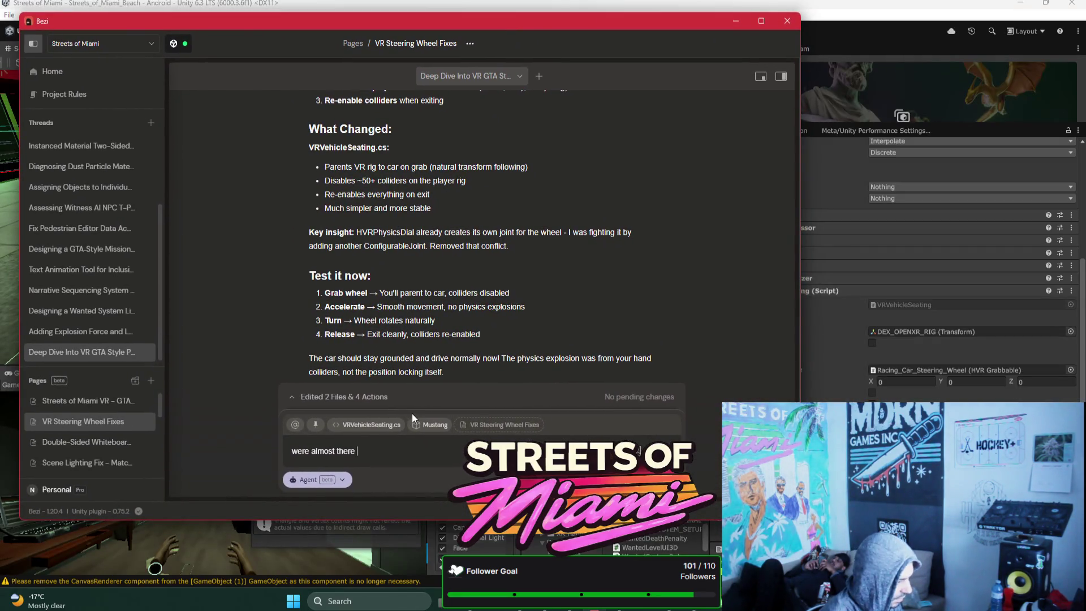
Step: Tell the Bezi agent the only remaining bug: letting go of the steering wheel makes you fall
text(-)
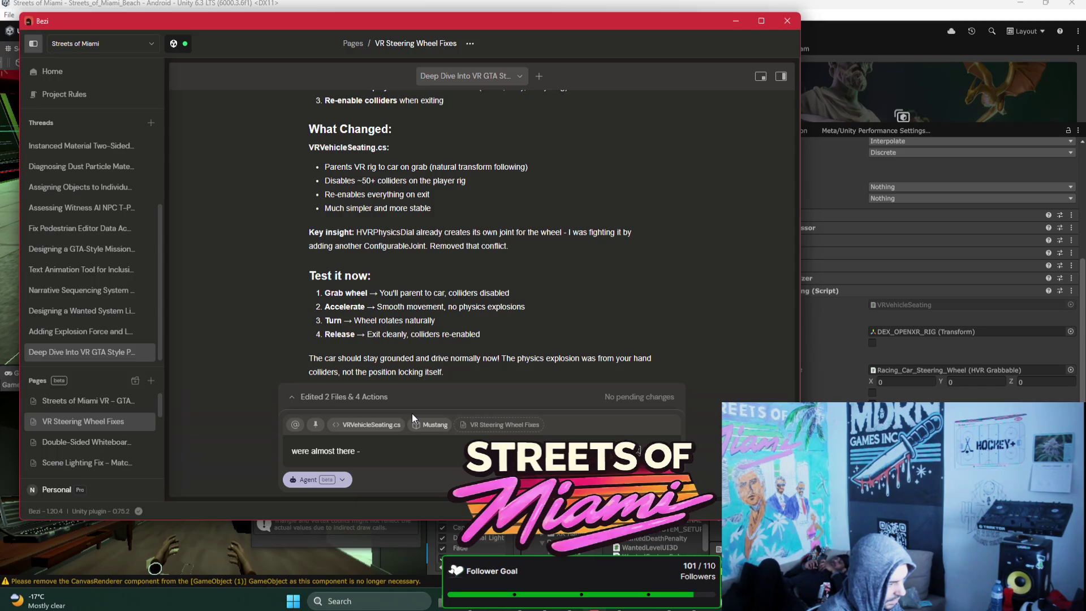
text(the on)
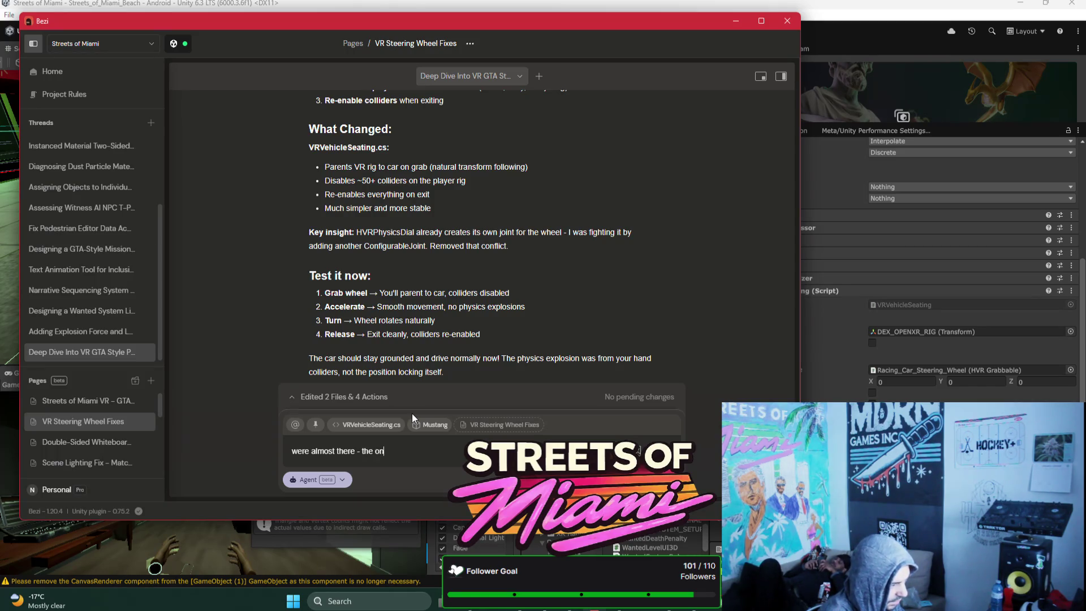
text(ly thing thats wr)
text(ong is)
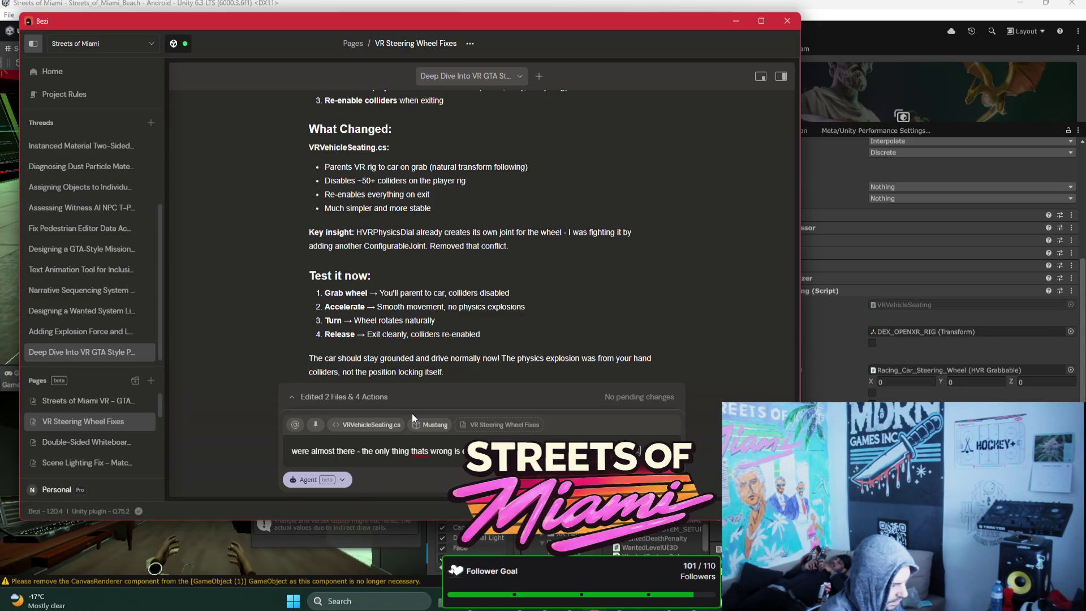
text(position)
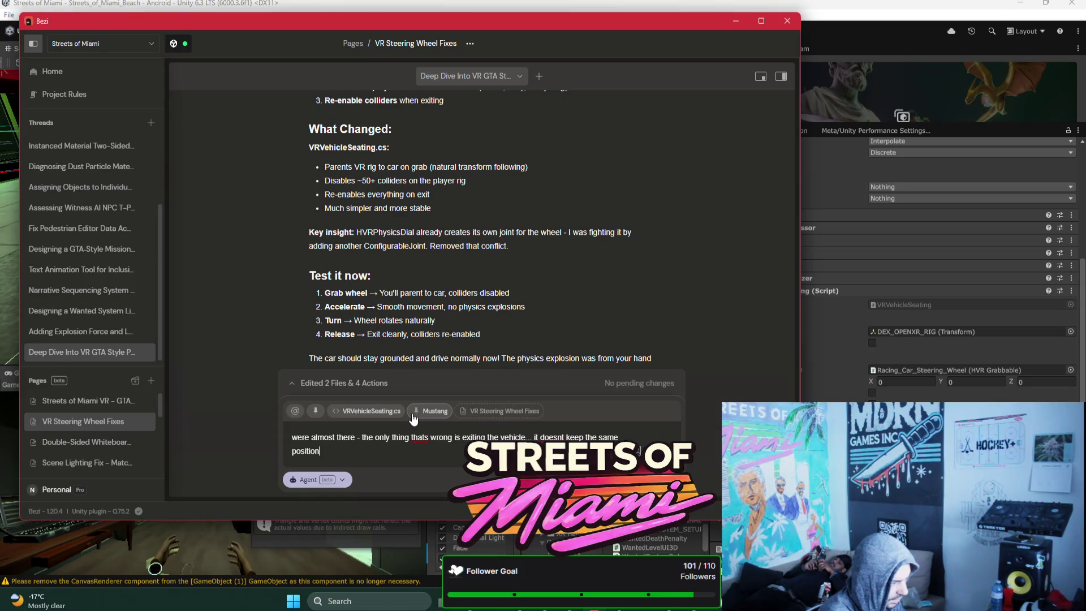
text( - when i loe)
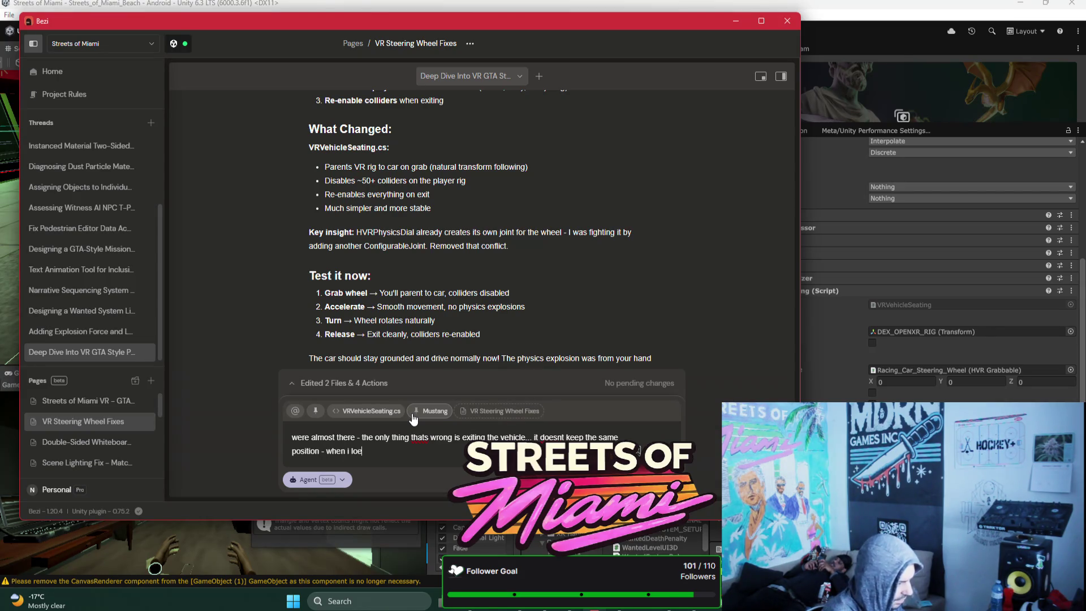
key(BackSpace)
key(BackSpace)
text(et go of the s)
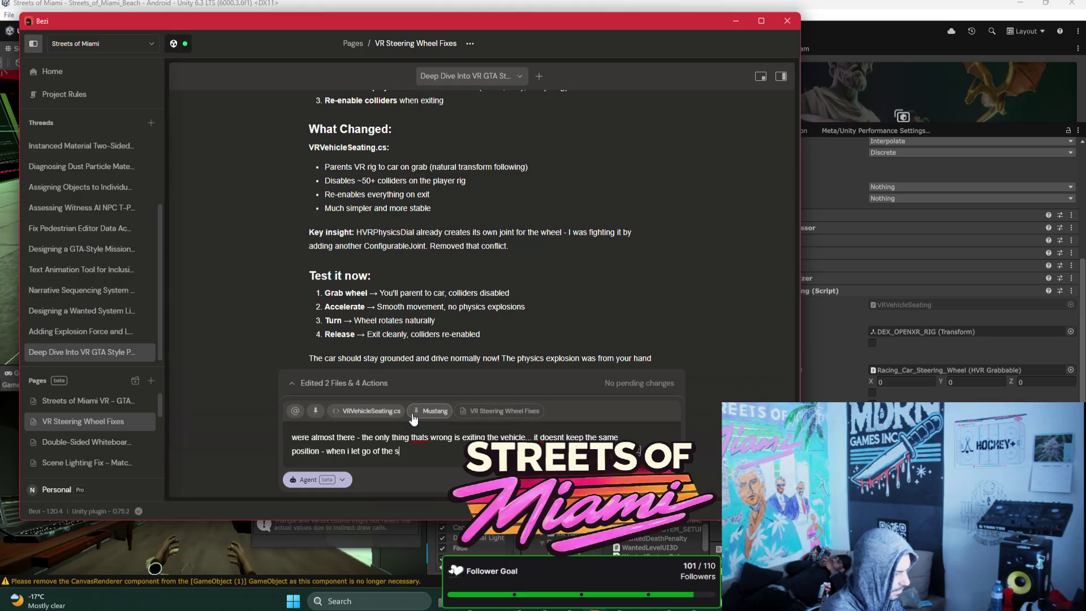
text(teering wheel i fall)
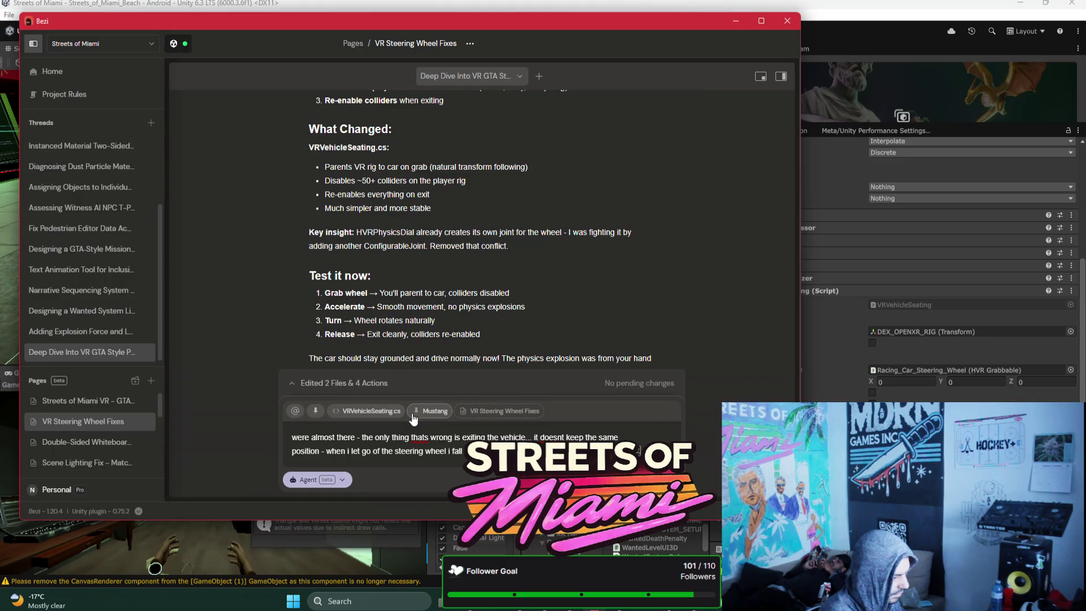
key(Return)
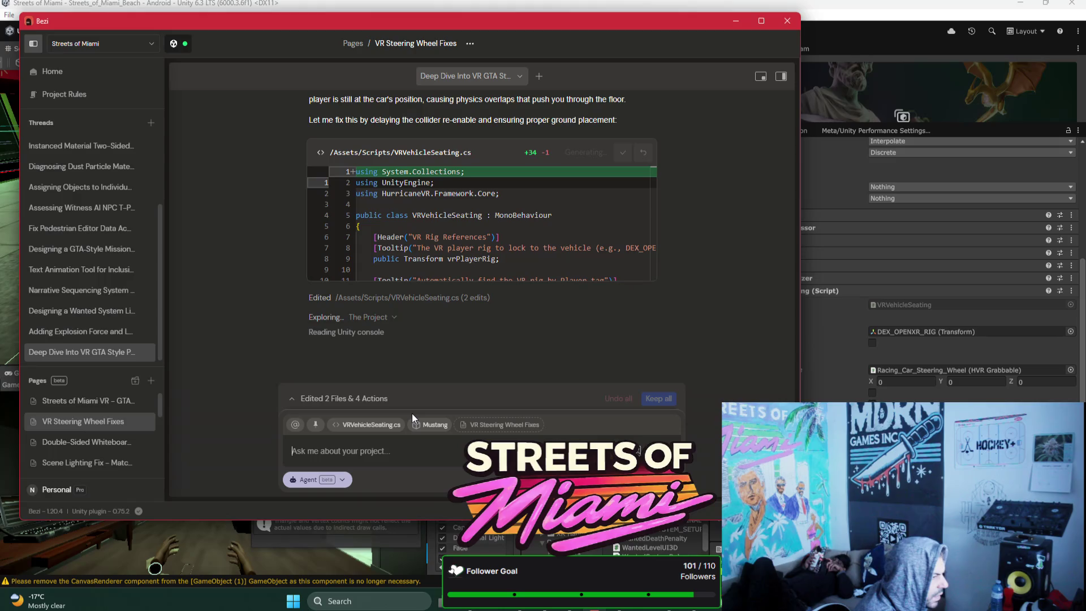
Step: Read the agent's timing-problem diagnosis while it edits VRVehicleSeating.cs (+34/−1)
scroll(458, 247, up, 1)
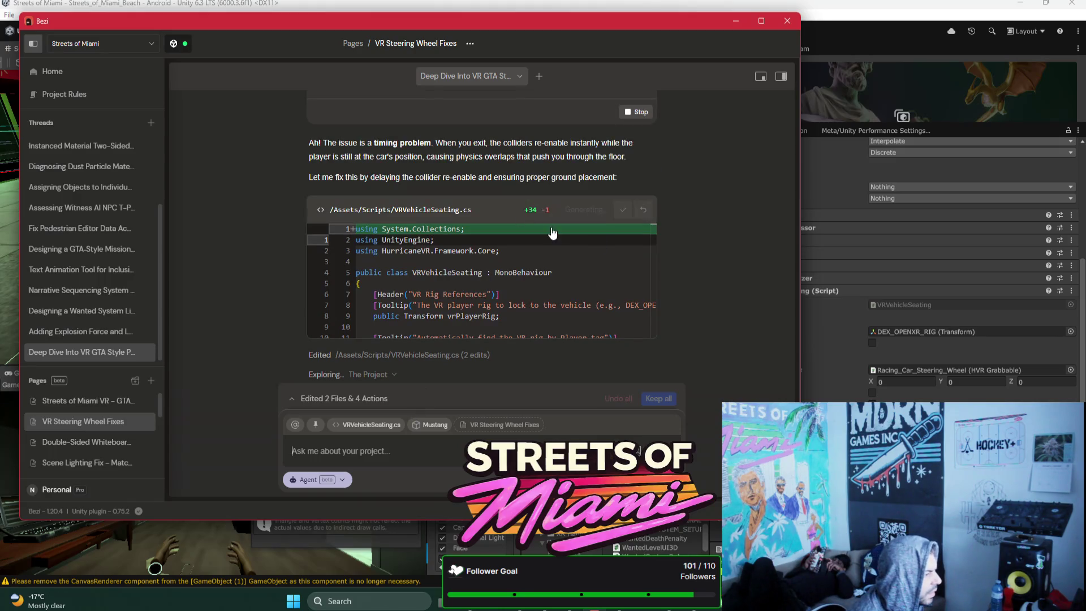